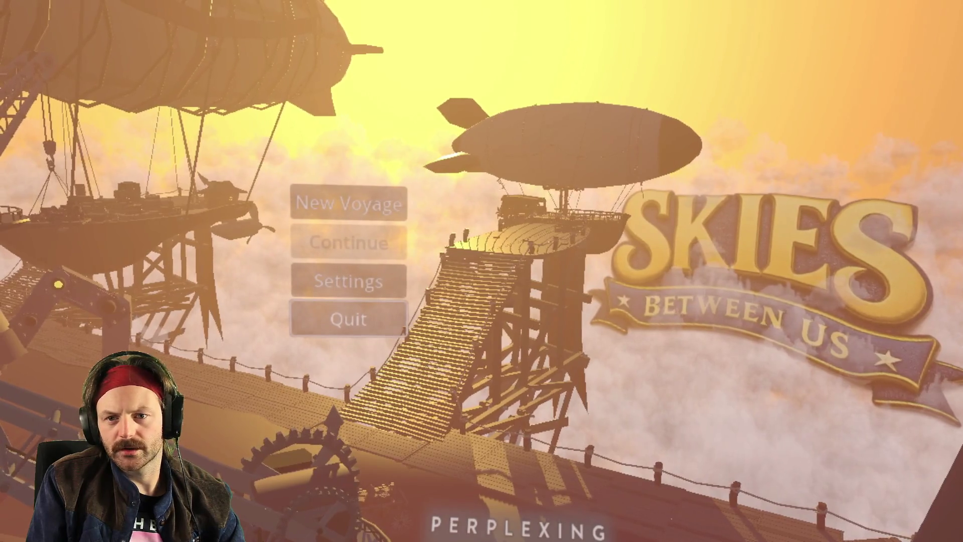
Leave the running game and relaunch the project to load a fresh Skies Between Us main menu
{"action": "key", "text": "alt+Tab"}
{"action": "left_click", "coordinate": [869, 14]}
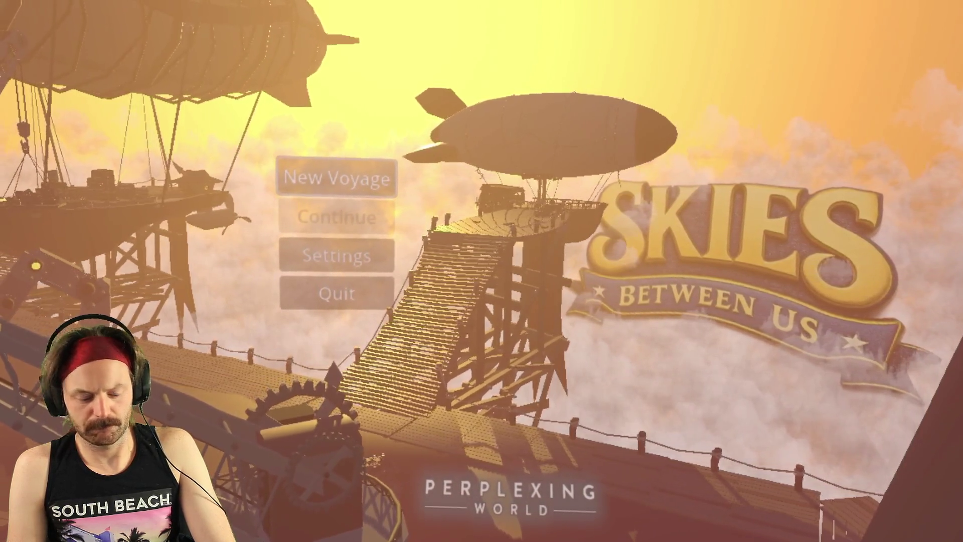
Stop the running game with F8 to return to MainMenu.gd in the editor
{"action": "key", "text": "F8"}
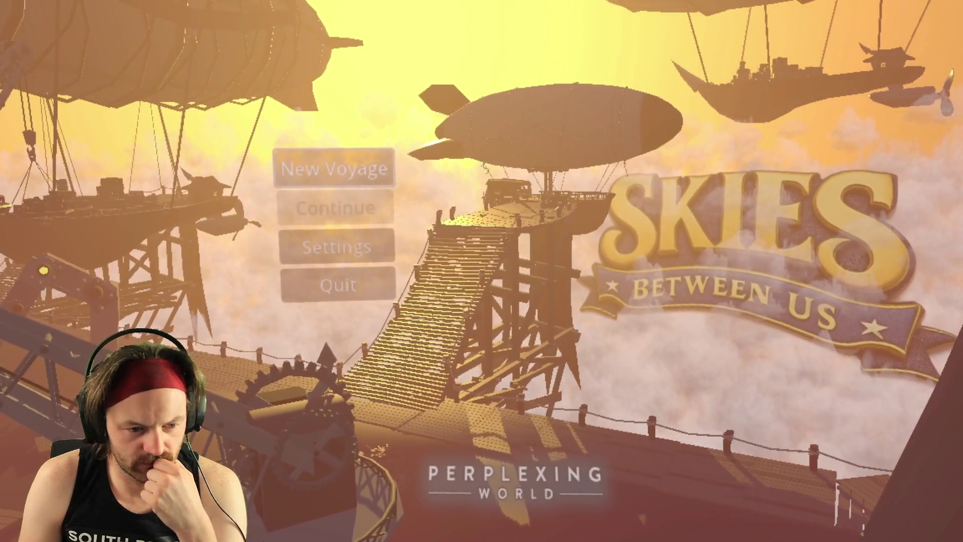
{"action": "key", "text": "F8"}
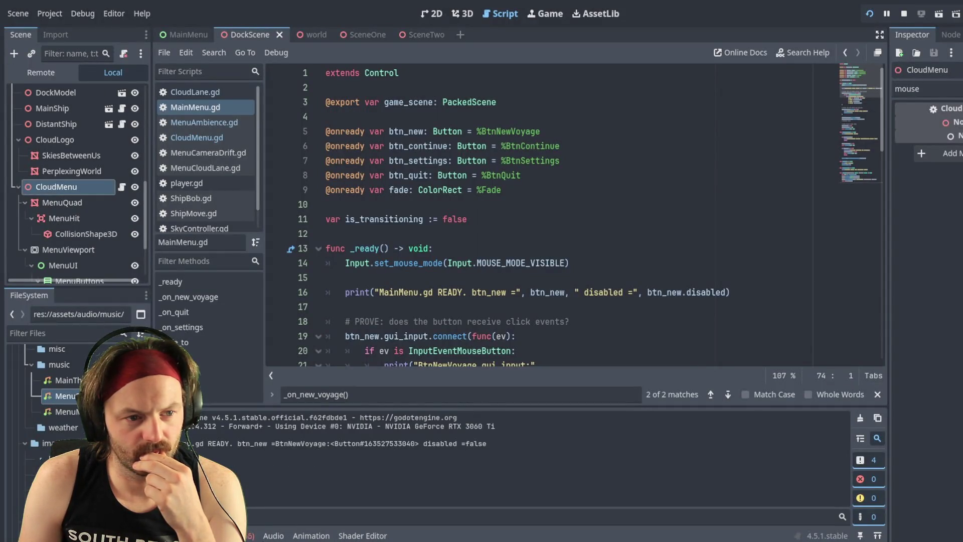
Run the project to test the New Voyage, Continue, Settings and Quit menu
{"action": "left_click", "coordinate": [869, 13]}
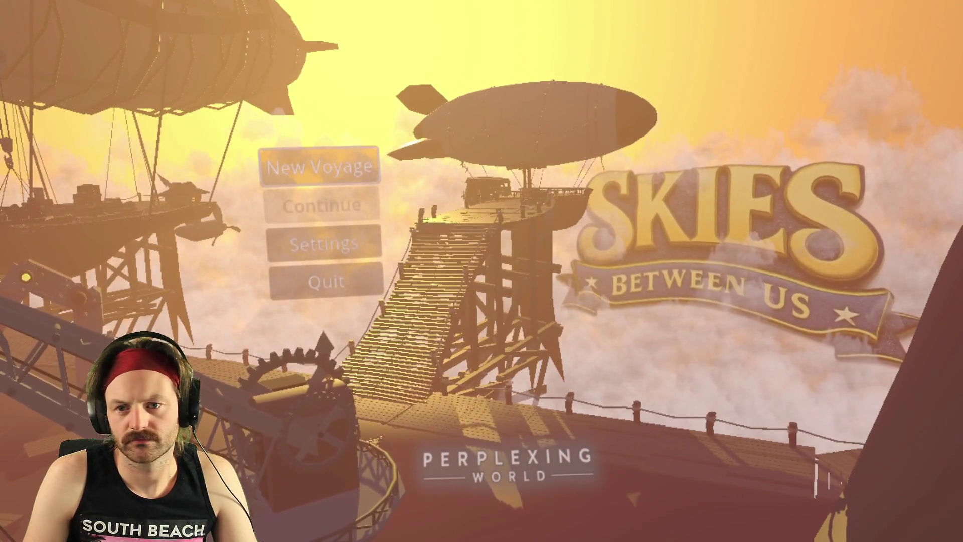
Stop the running game and return to MainMenu.gd in the editor
{"action": "key", "text": "F8"}
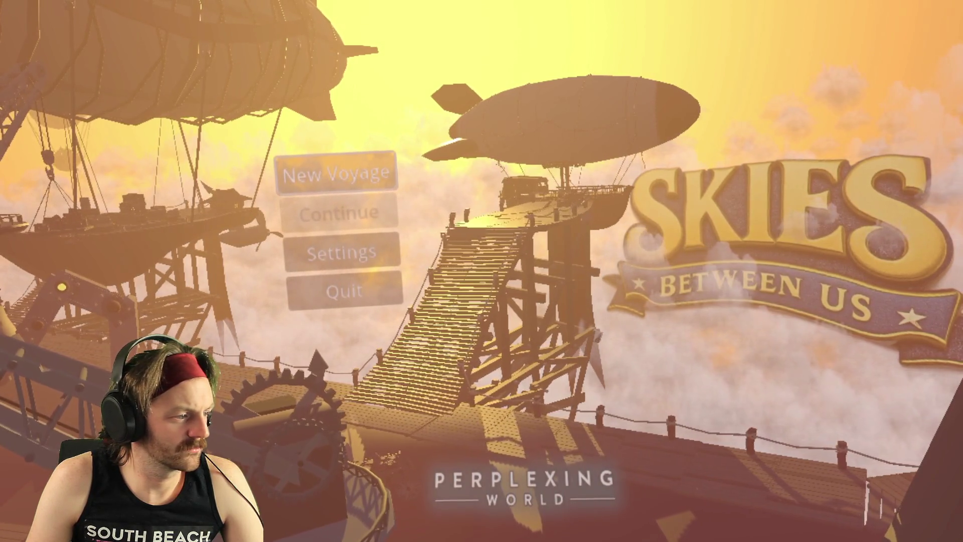
{"action": "key", "text": "alt+F4"}
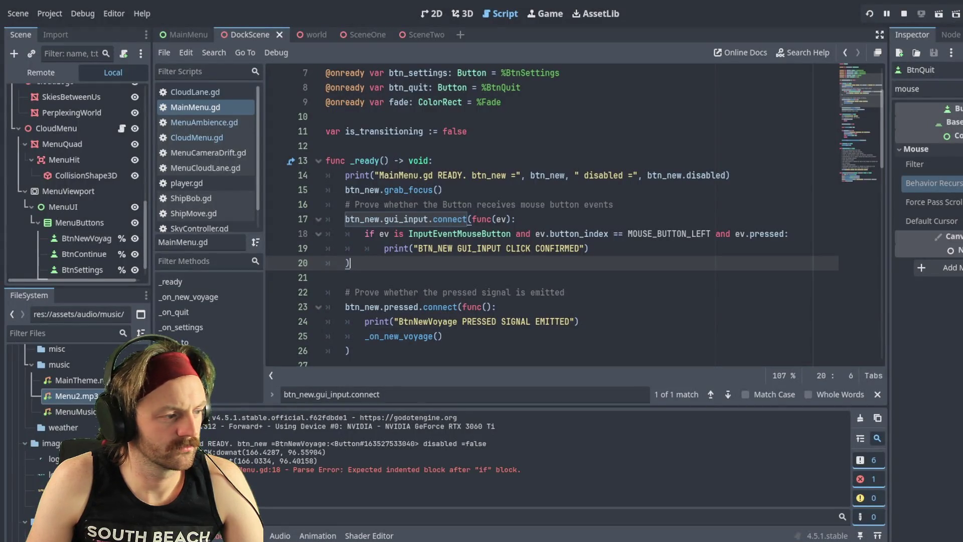
Relaunch the project with F5 to test btn_new's gui_input and pressed debug prints
{"action": "key", "text": "F5"}
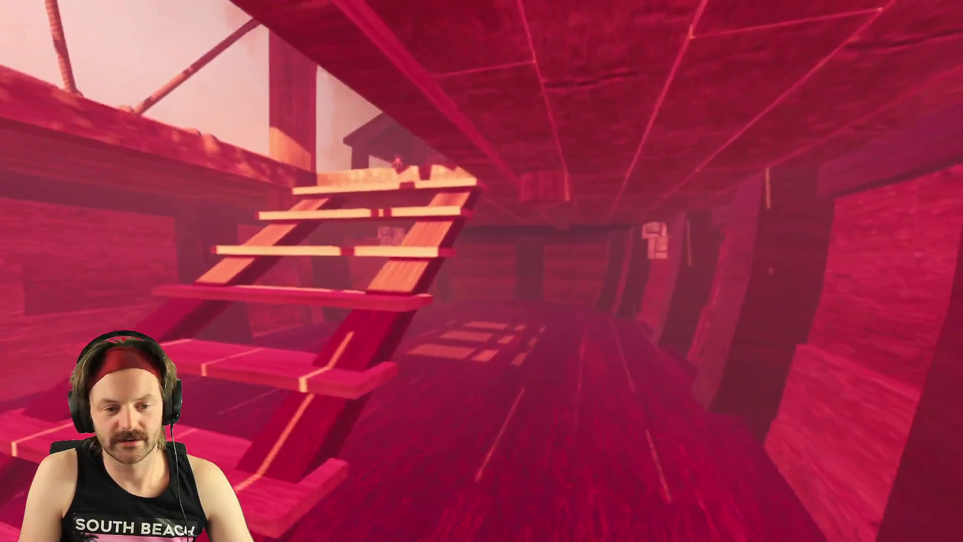
Walk up the stairs onto the airship deck, looking along the railing, mast, balloon and sky
{"action": "key", "text": "w"}
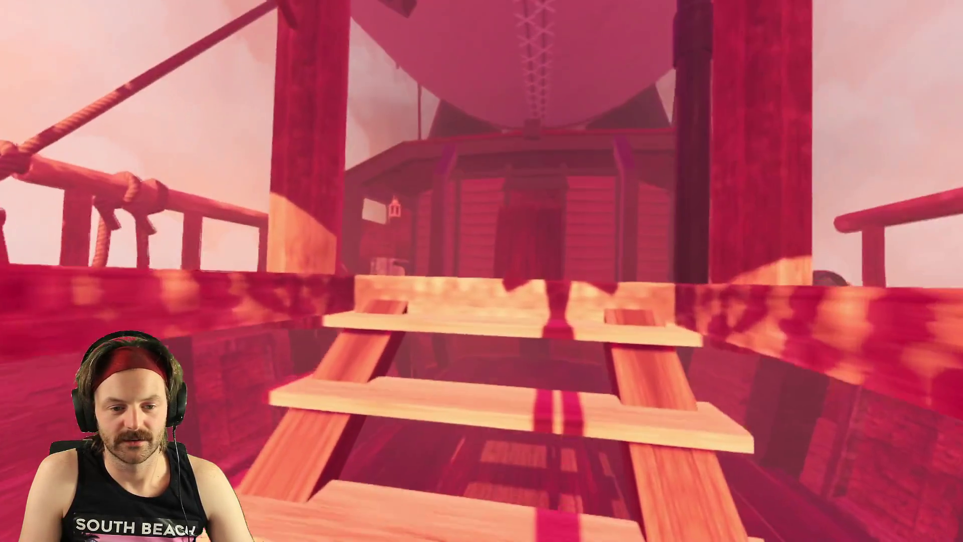
{"action": "key", "text": "w"}
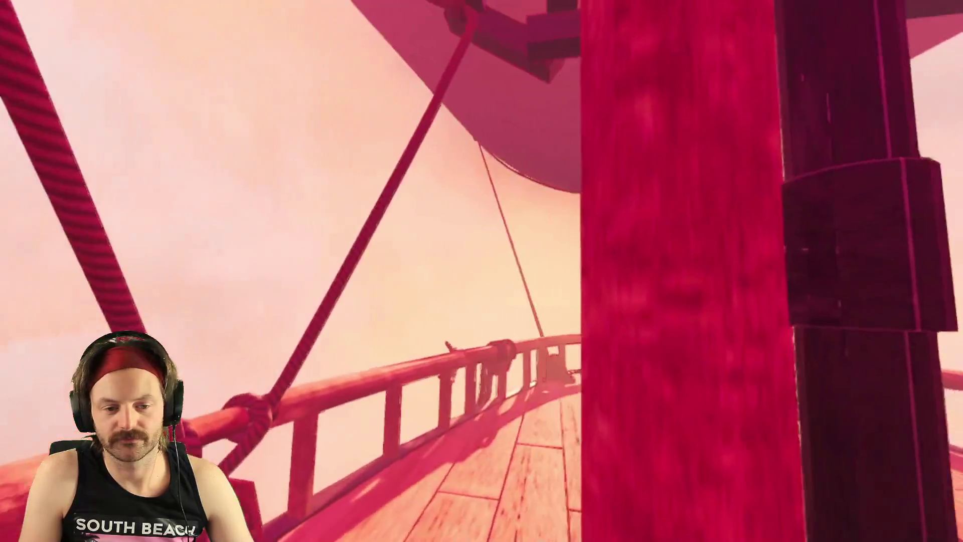
{"action": "key", "text": "w"}
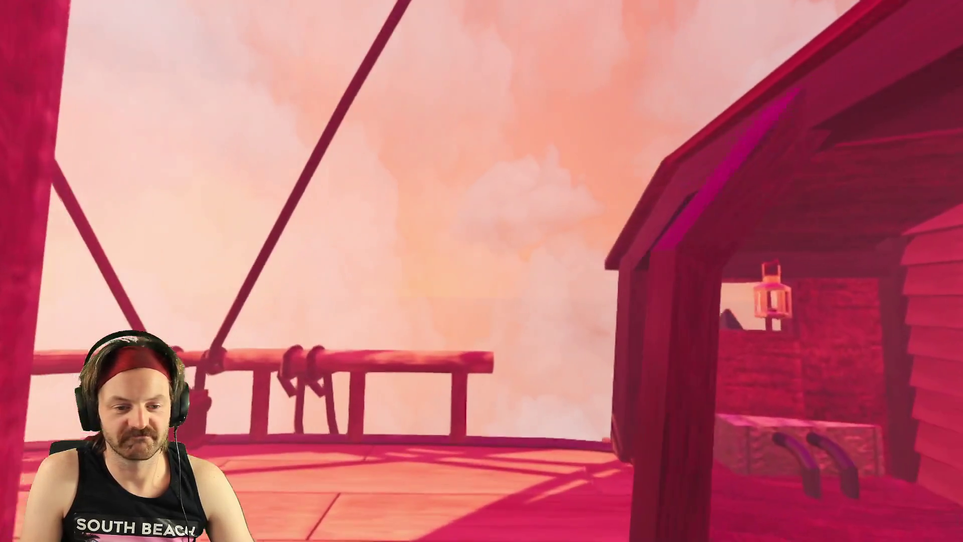
{"action": "key", "text": "w"}
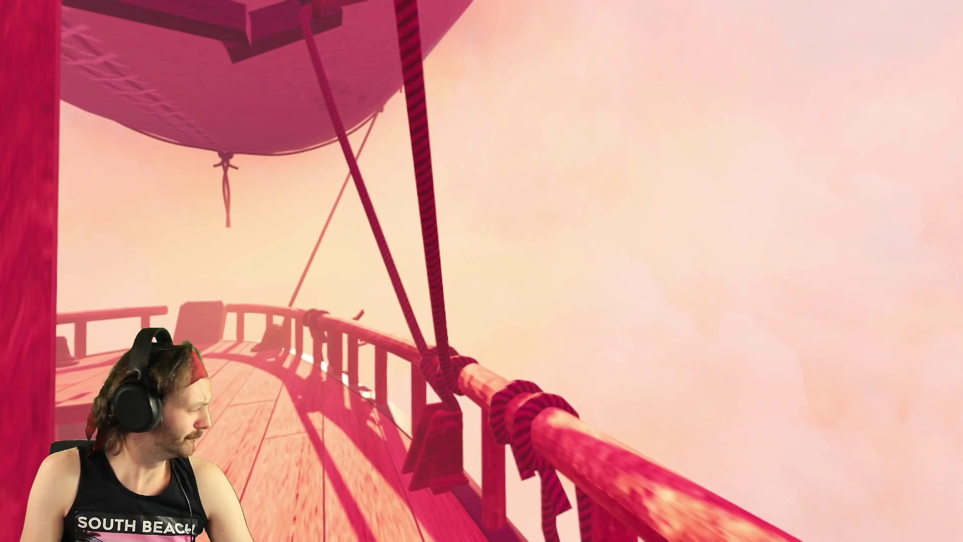
{"action": "key", "text": "w"}
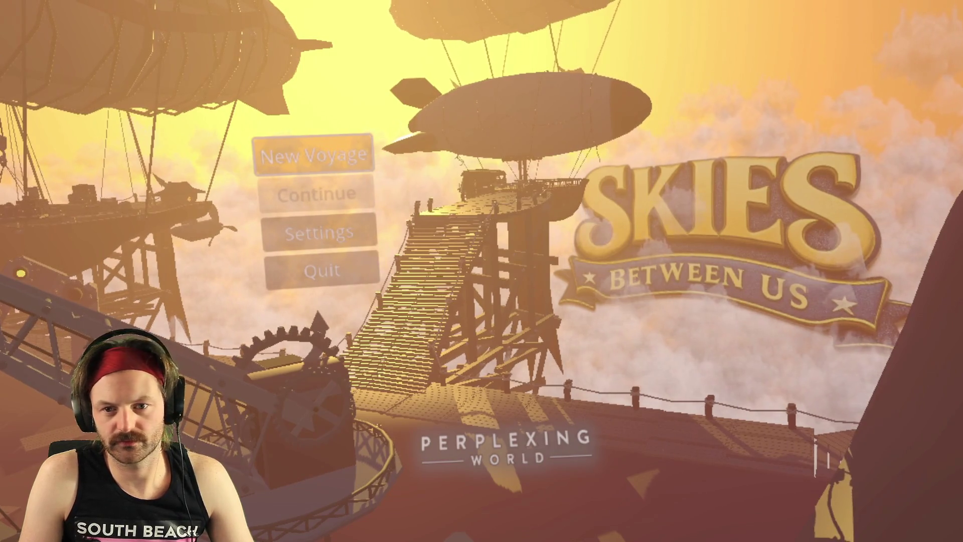
{"action": "key", "text": "F8"}
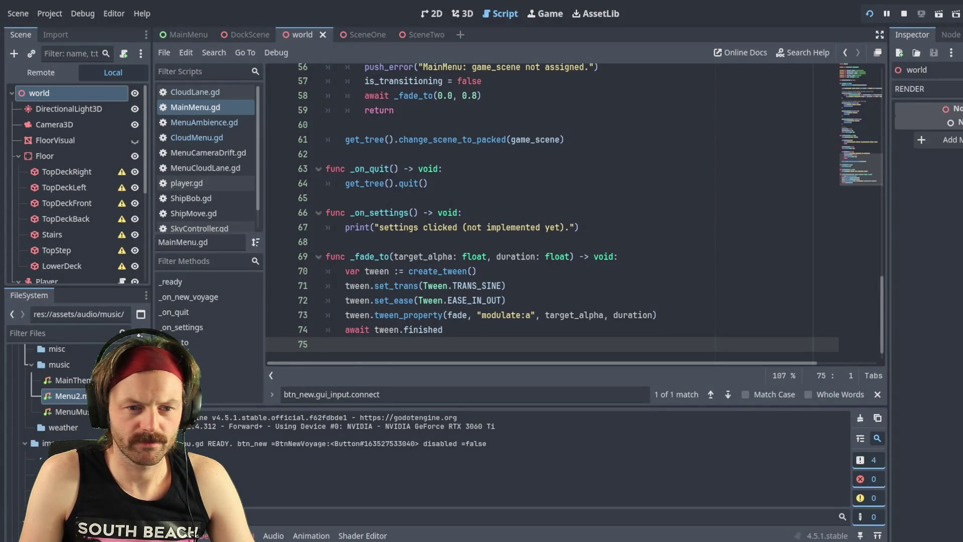
{"action": "key", "text": "alt+Tab"}
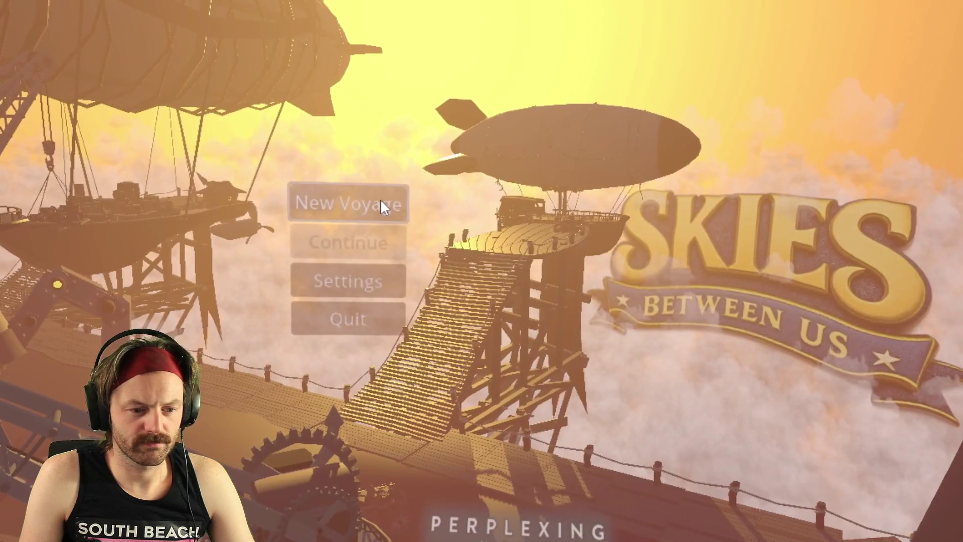
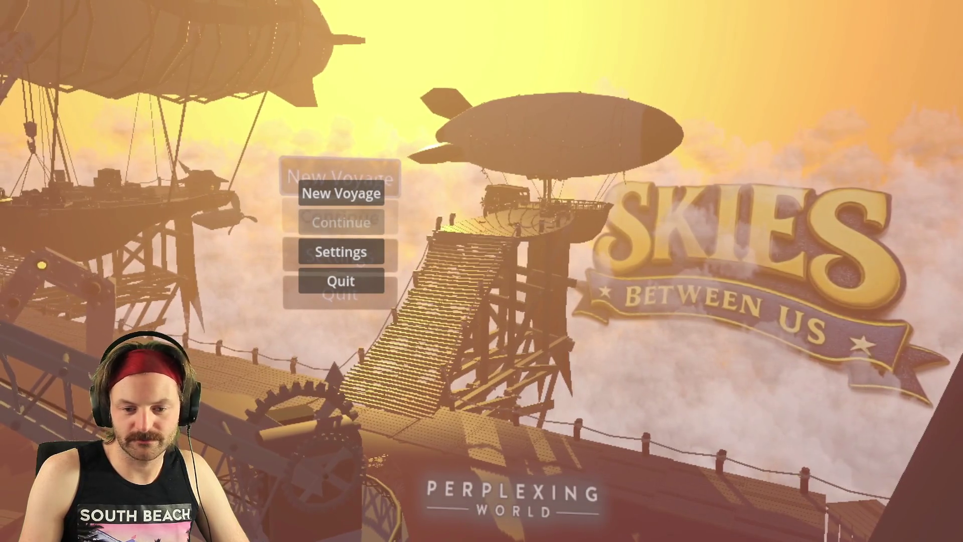
Start a New Voyage in the running game, then choose Quit to close it
{"action": "left_click", "coordinate": [354, 197]}
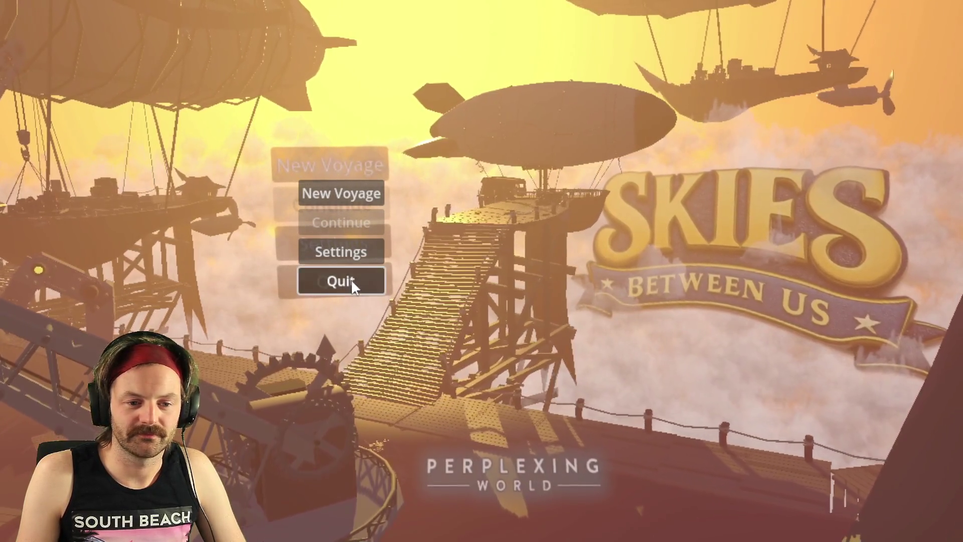
{"action": "left_click", "coordinate": [350, 279]}
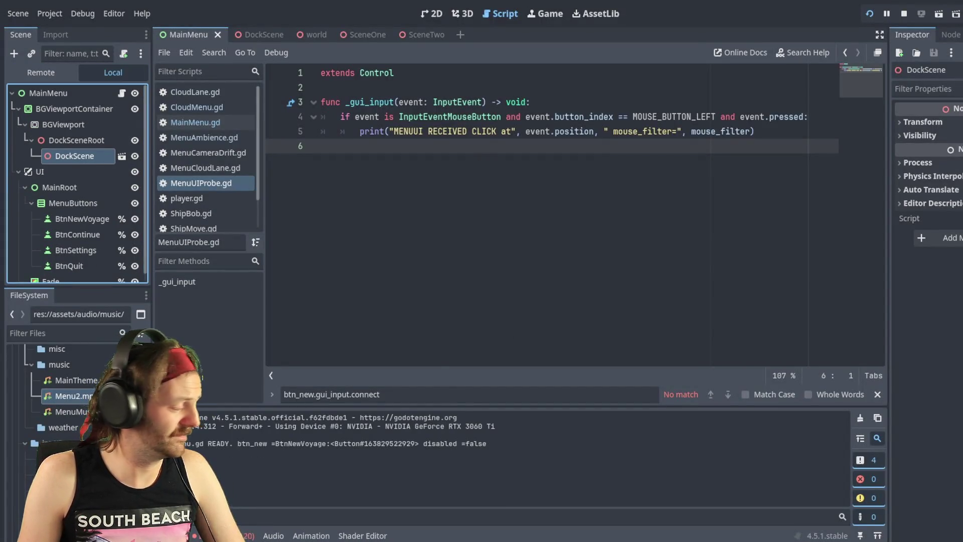
Relaunch the Skies Between Us project from the editor's Run Project button
{"action": "left_click", "coordinate": [869, 14]}
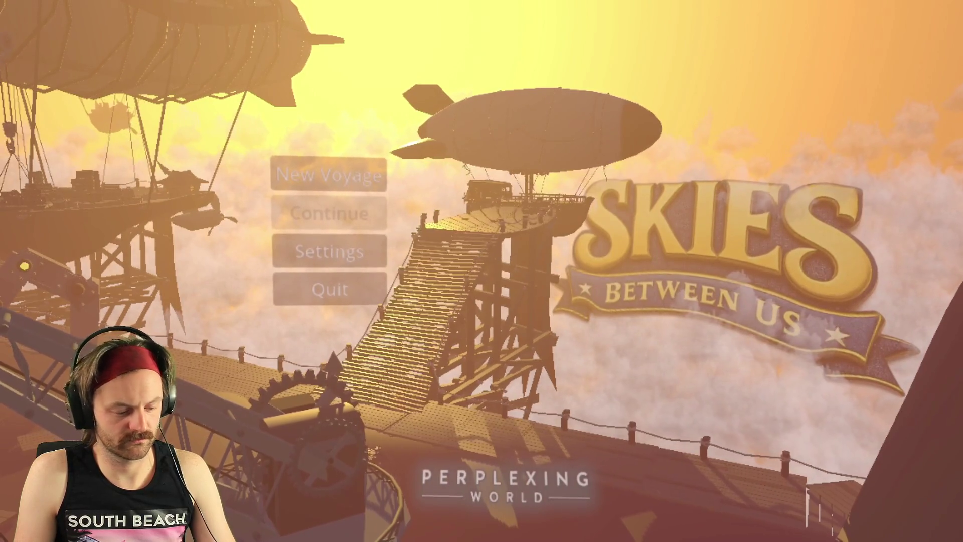
Stop the running Skies Between Us game with F8 to return to the editor
{"action": "key", "text": "F8"}
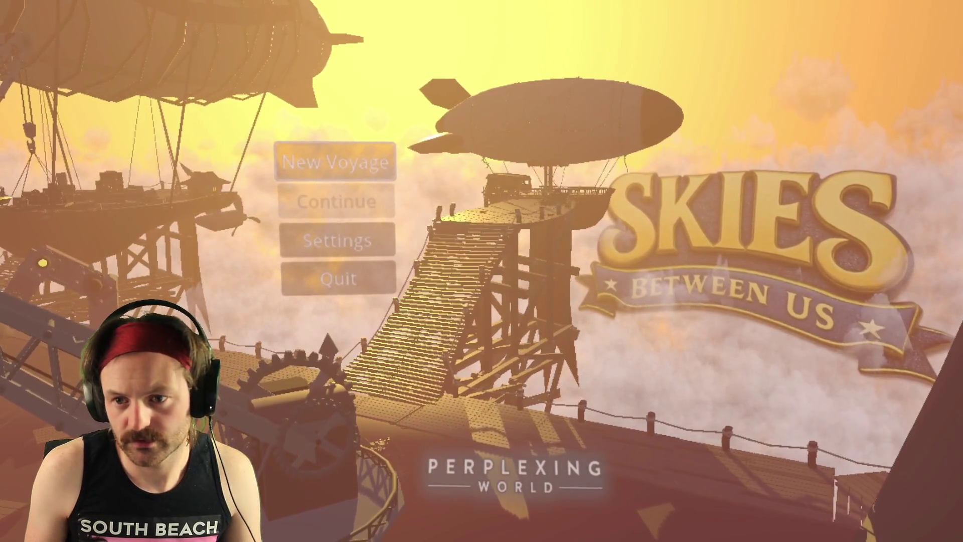
{"action": "key", "text": "F8"}
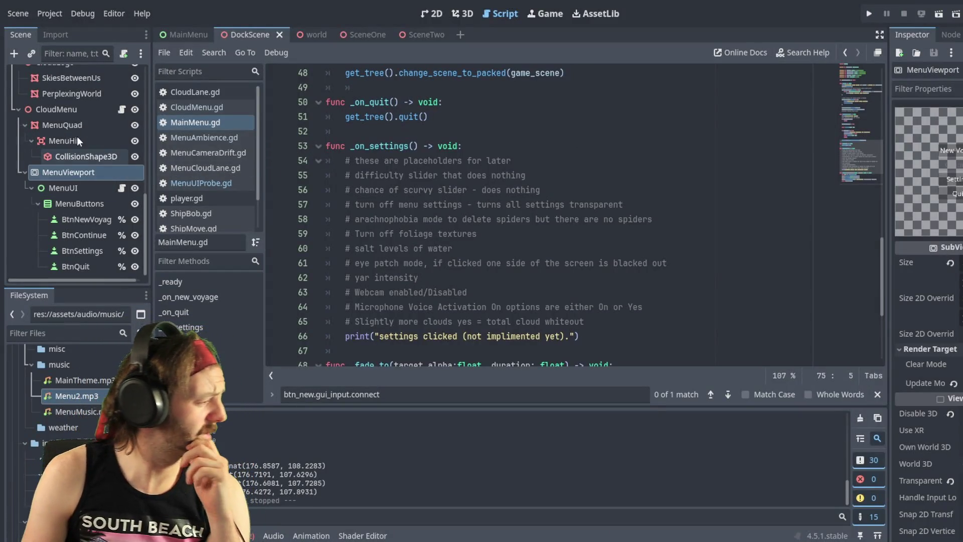
{"action": "scroll", "coordinate": [118, 140], "scroll_direction": "up", "scroll_amount": 10}
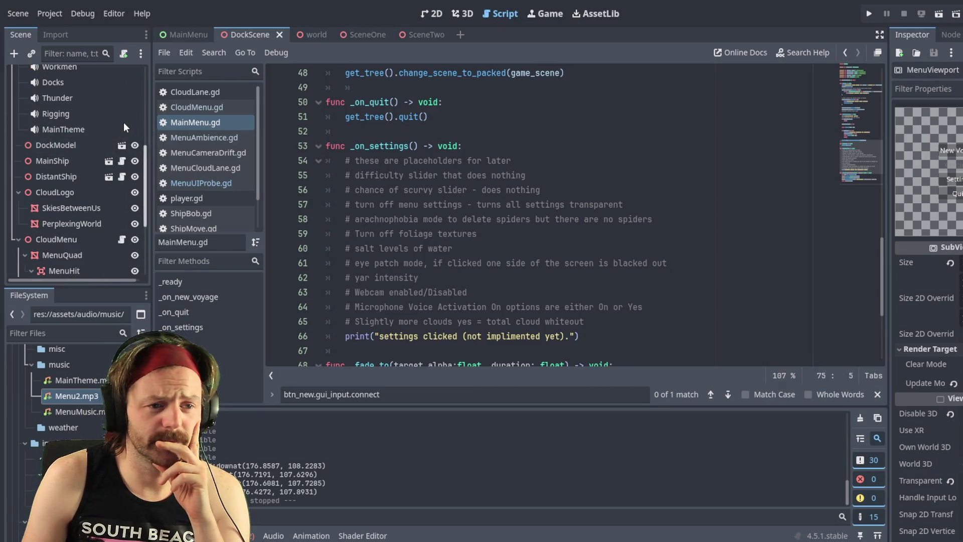
{"action": "scroll", "coordinate": [121, 113], "scroll_direction": "up", "scroll_amount": 3}
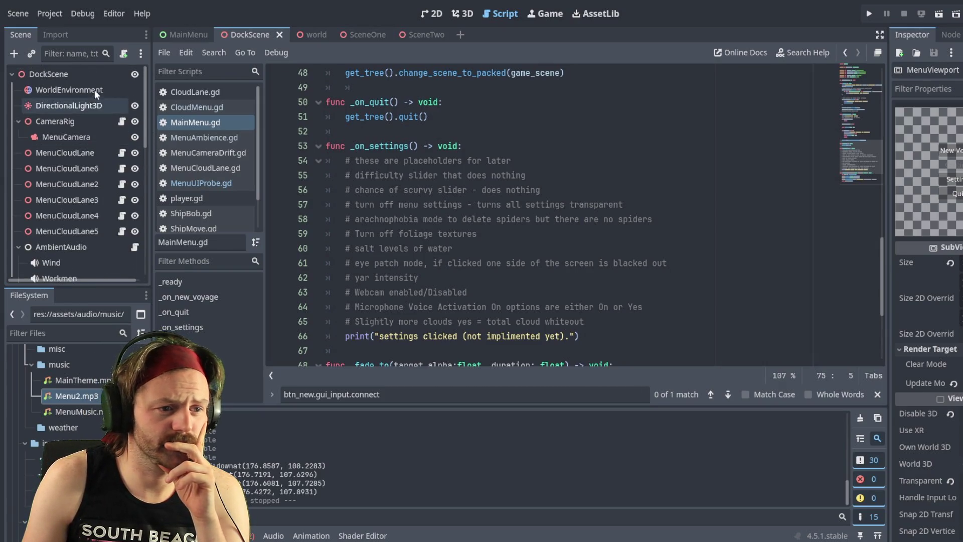
{"action": "left_click", "coordinate": [201, 31]}
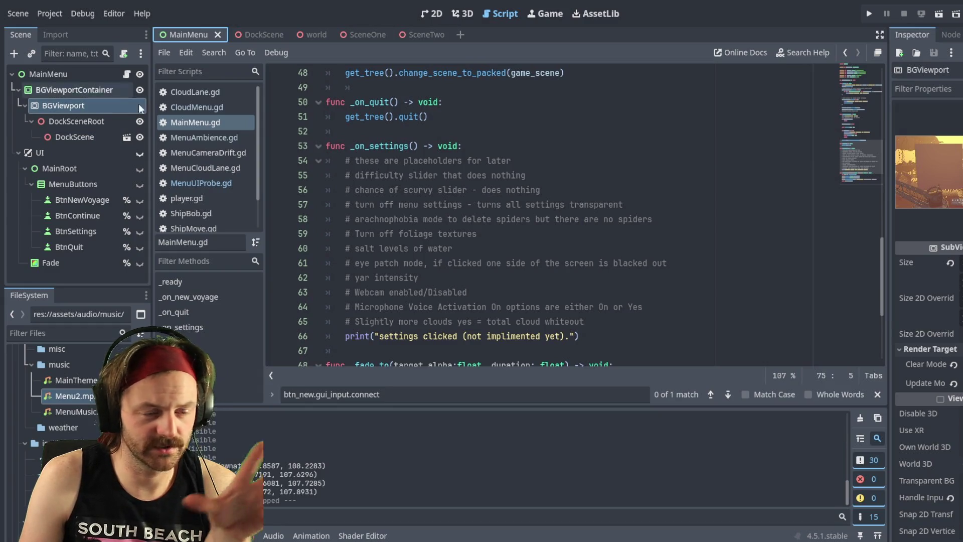
{"action": "left_click", "coordinate": [265, 32]}
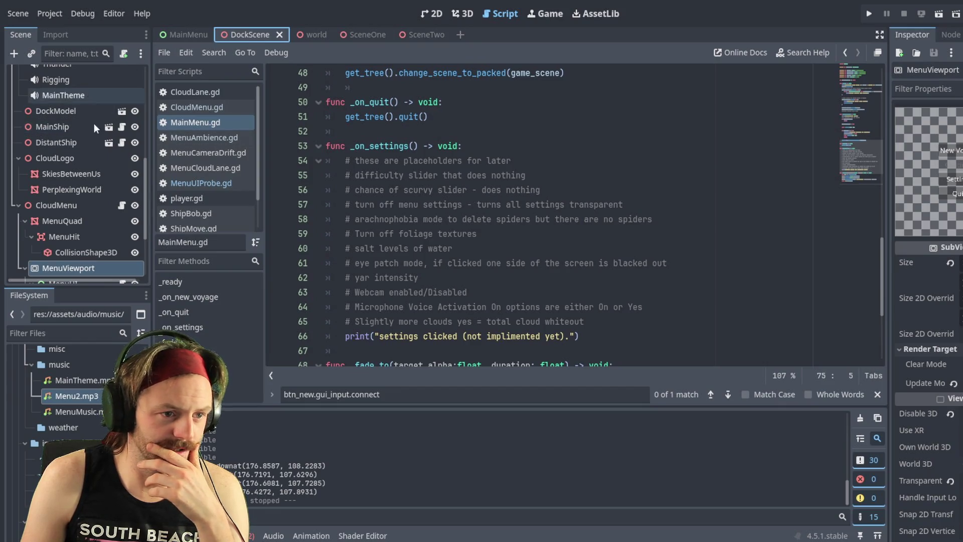
{"action": "scroll", "coordinate": [90, 181], "scroll_direction": "down", "scroll_amount": 3}
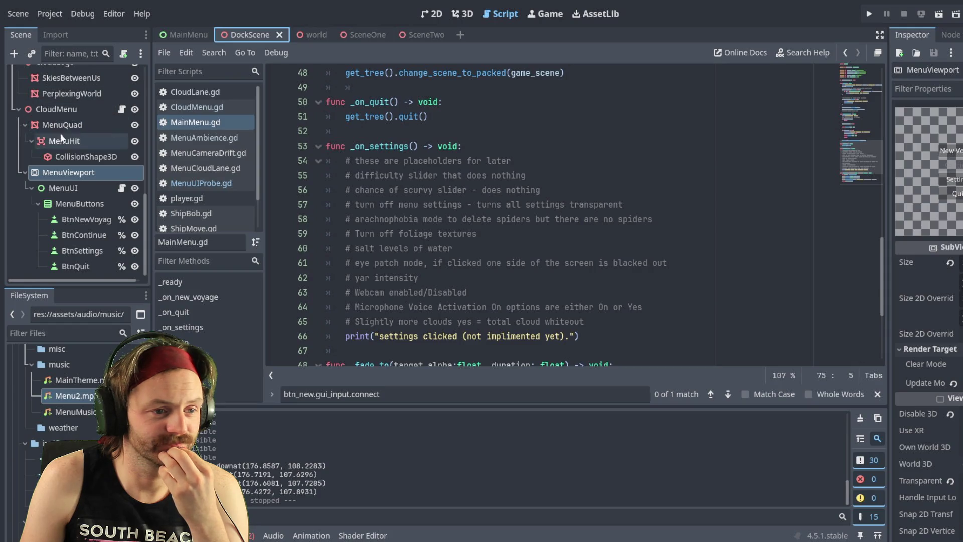
{"action": "scroll", "coordinate": [55, 128], "scroll_direction": "up", "scroll_amount": 4}
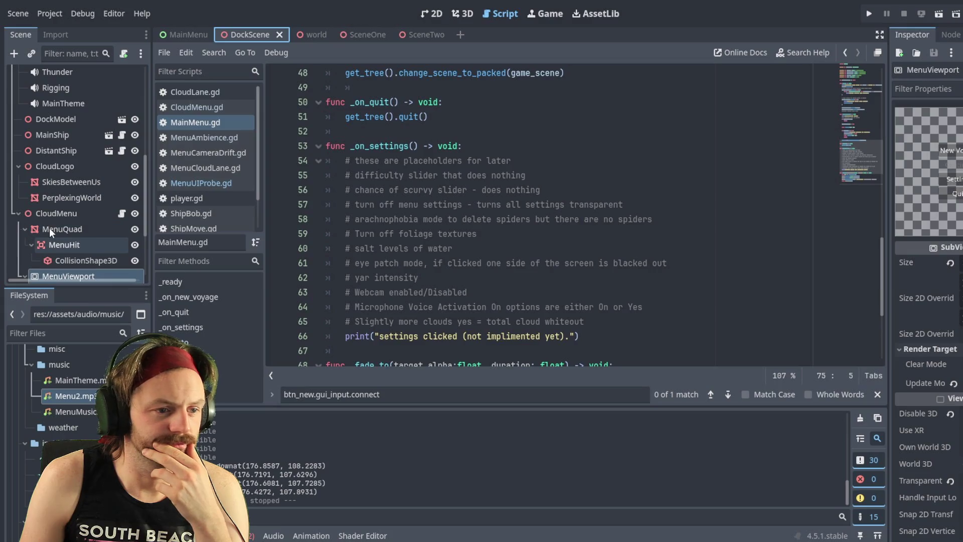
{"action": "scroll", "coordinate": [18, 179], "scroll_direction": "down", "scroll_amount": 1}
{"action": "left_click", "coordinate": [19, 185]}
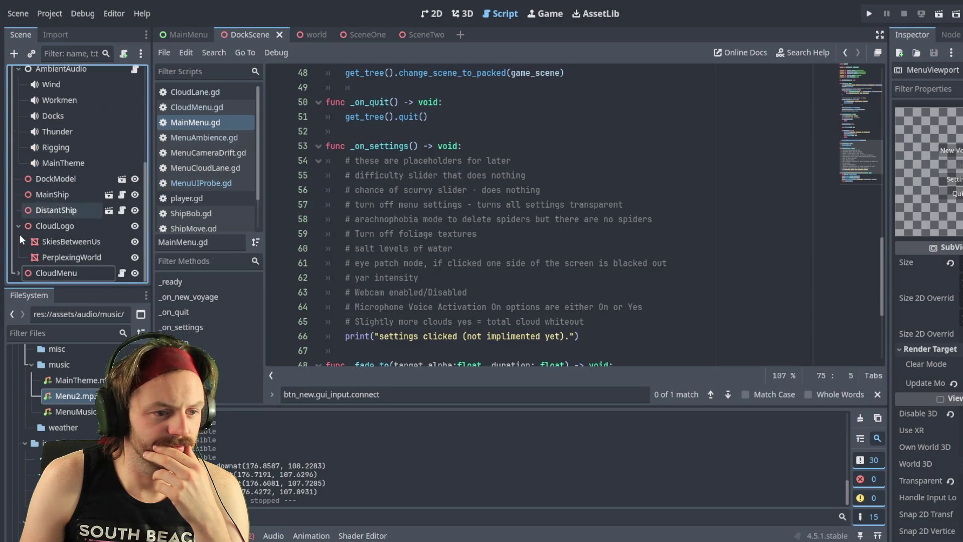
{"action": "left_click", "coordinate": [18, 272]}
{"action": "scroll", "coordinate": [53, 230], "scroll_direction": "down", "scroll_amount": 6}
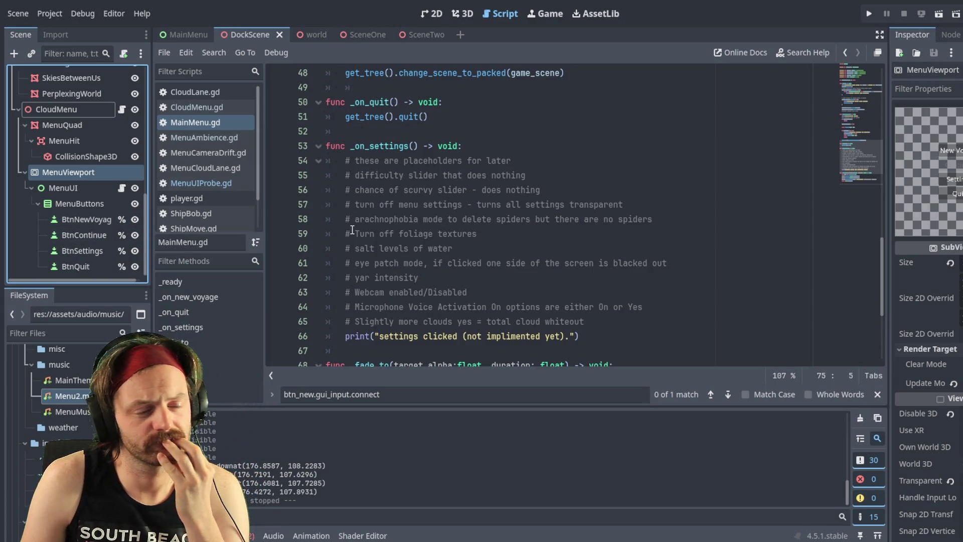
{"action": "scroll", "coordinate": [349, 229], "scroll_direction": "up", "scroll_amount": 15}
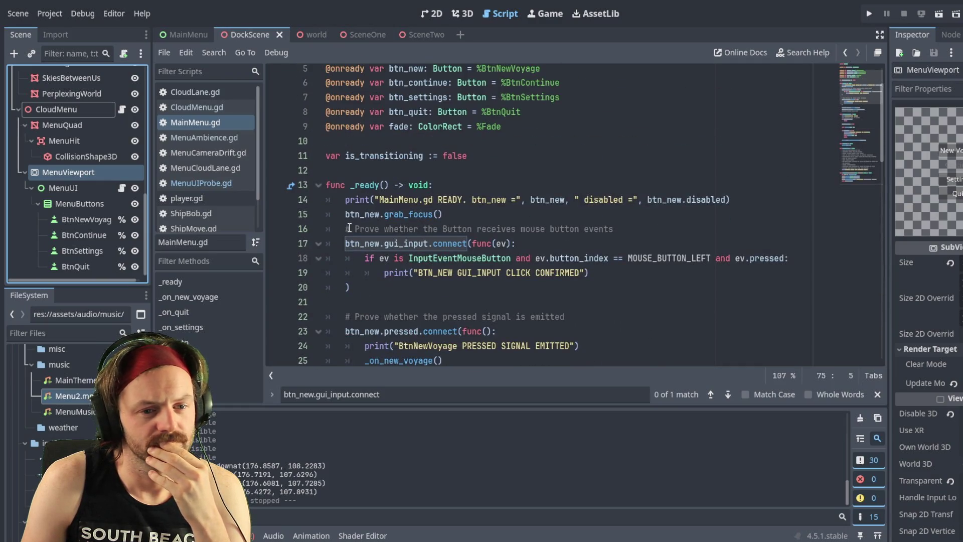
Scroll to the top of MainMenu.gd to show btn_new's gui_input hookup and select the Find text
{"action": "scroll", "coordinate": [356, 211], "scroll_direction": "up", "scroll_amount": 2}
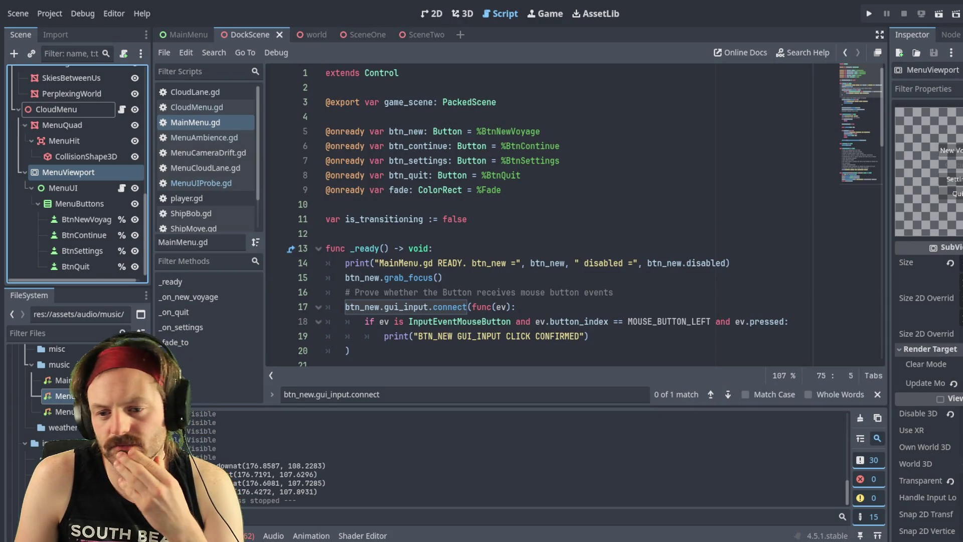
{"action": "scroll", "coordinate": [928, 301], "scroll_direction": "down", "scroll_amount": 3}
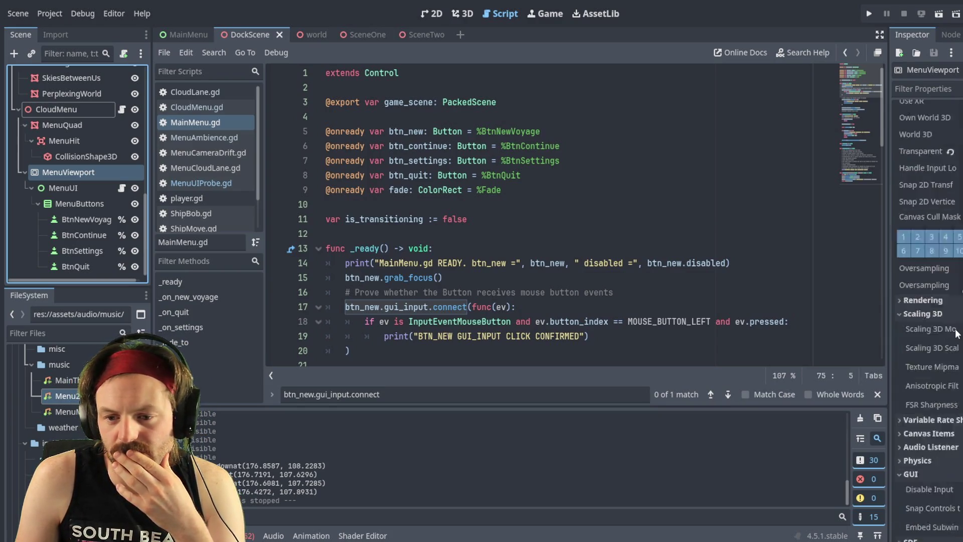
{"action": "scroll", "coordinate": [911, 290], "scroll_direction": "up", "scroll_amount": 2}
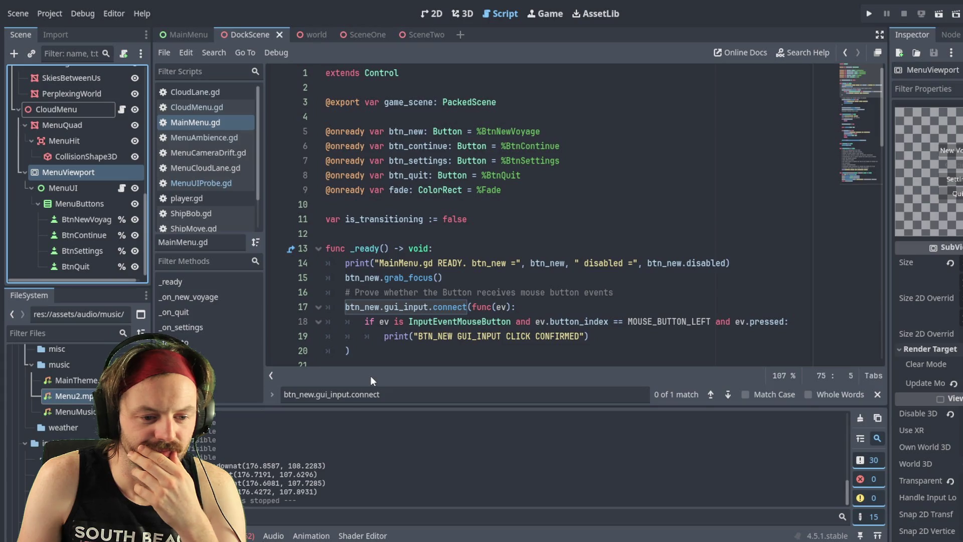
{"action": "triple_click", "coordinate": [396, 397]}
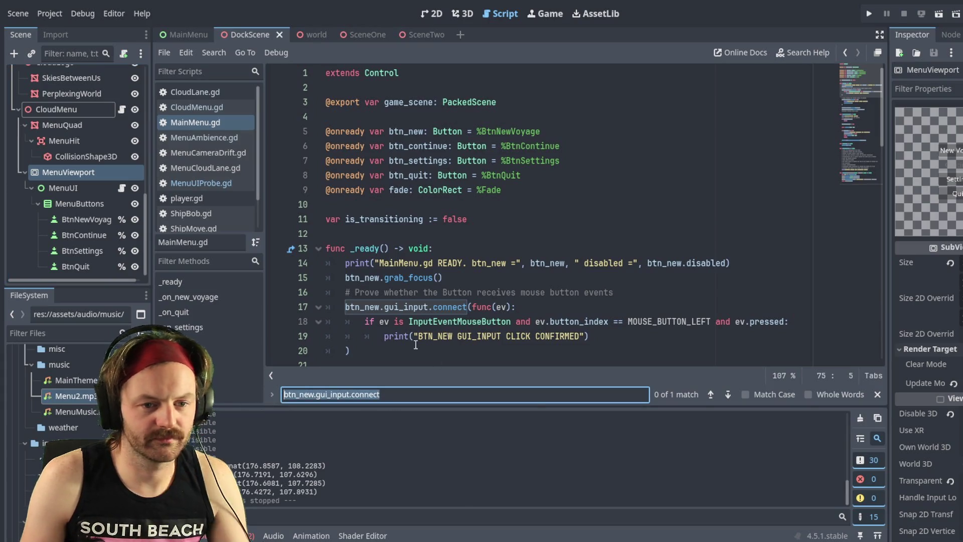
Open CloudMenu.gd and scroll through its mouse-forwarding code
{"action": "left_click", "coordinate": [203, 108]}
{"action": "scroll", "coordinate": [473, 263], "scroll_direction": "up", "scroll_amount": 8}
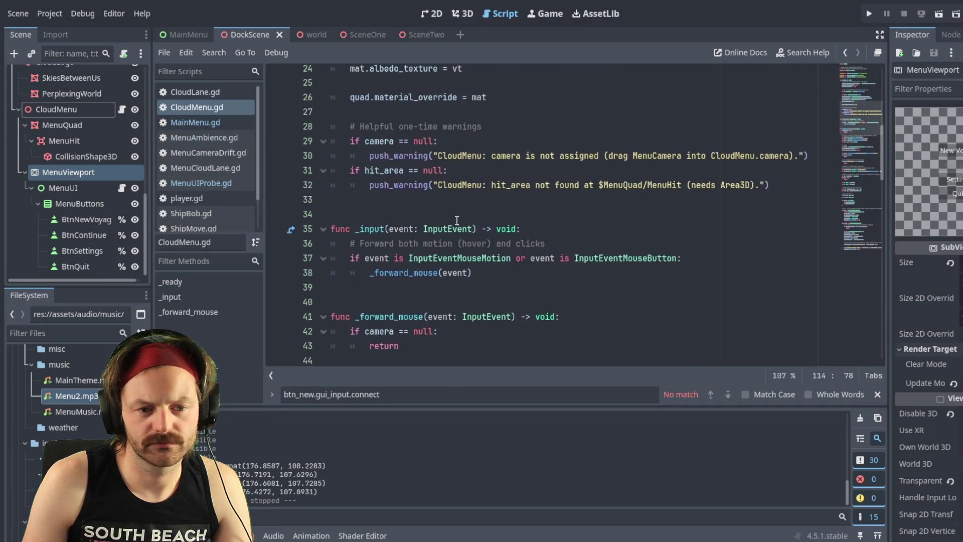
{"action": "scroll", "coordinate": [472, 262], "scroll_direction": "up", "scroll_amount": 7}
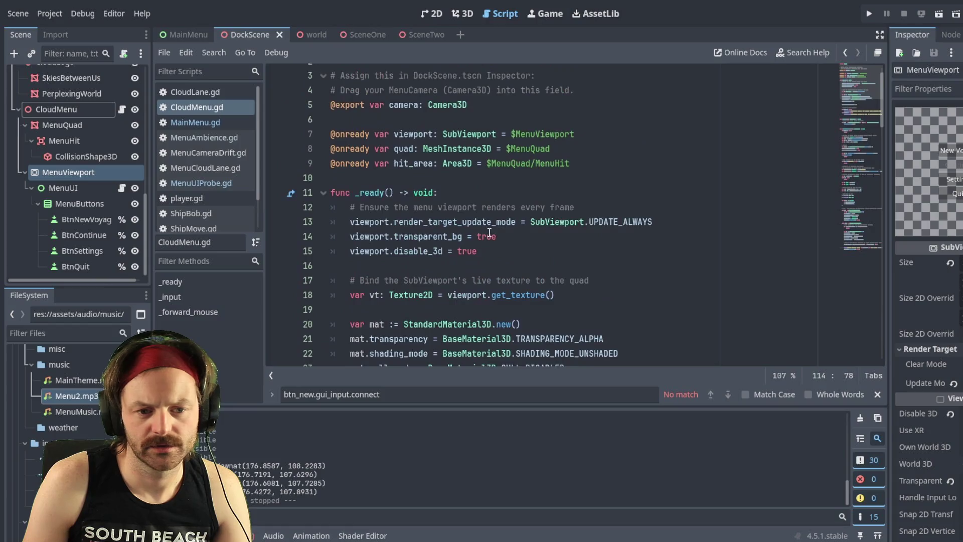
{"action": "scroll", "coordinate": [490, 228], "scroll_direction": "up", "scroll_amount": 1}
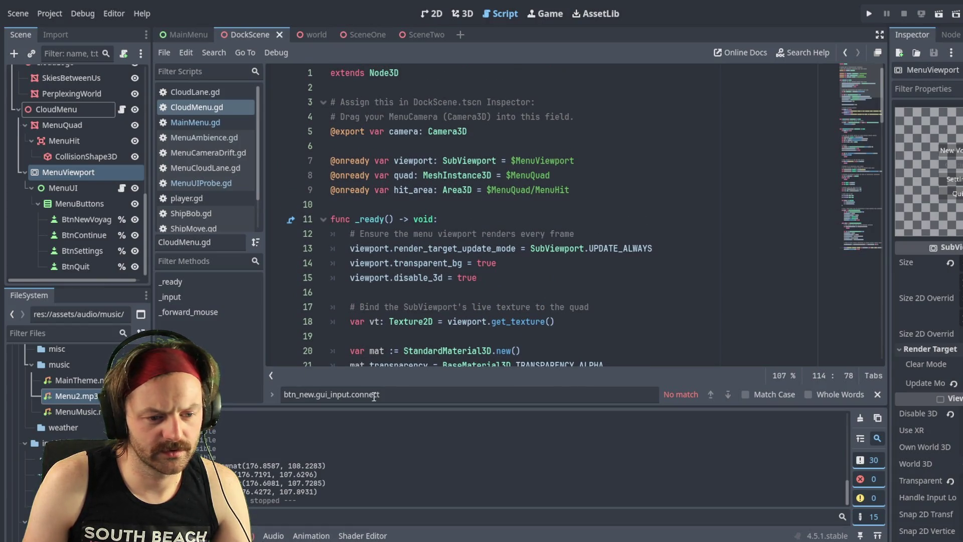
{"action": "scroll", "coordinate": [495, 159], "scroll_direction": "down", "scroll_amount": 1}
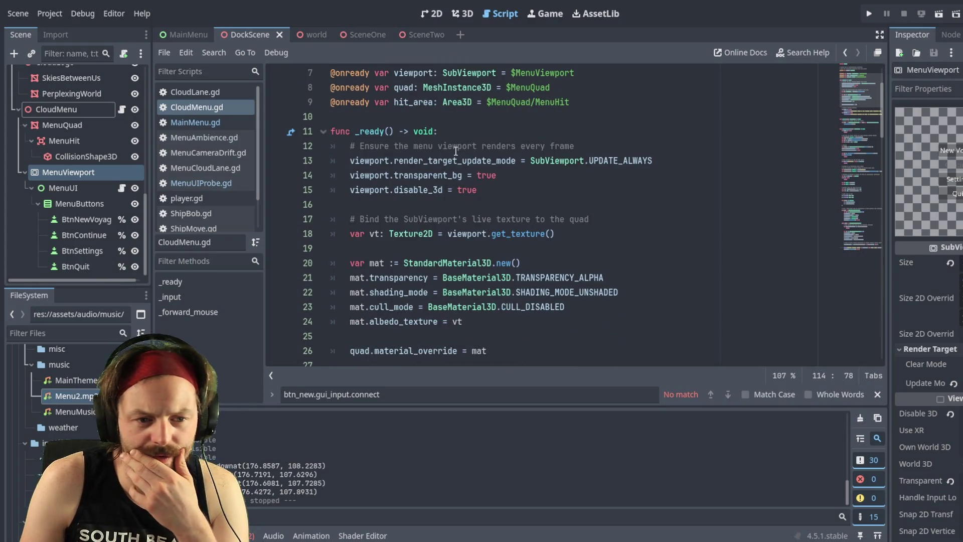
{"action": "scroll", "coordinate": [373, 351], "scroll_direction": "up", "scroll_amount": 1}
Search for 'print' and step through the matches to the FORWARD CLICK line 114
{"action": "key", "text": "ctrl+f"}
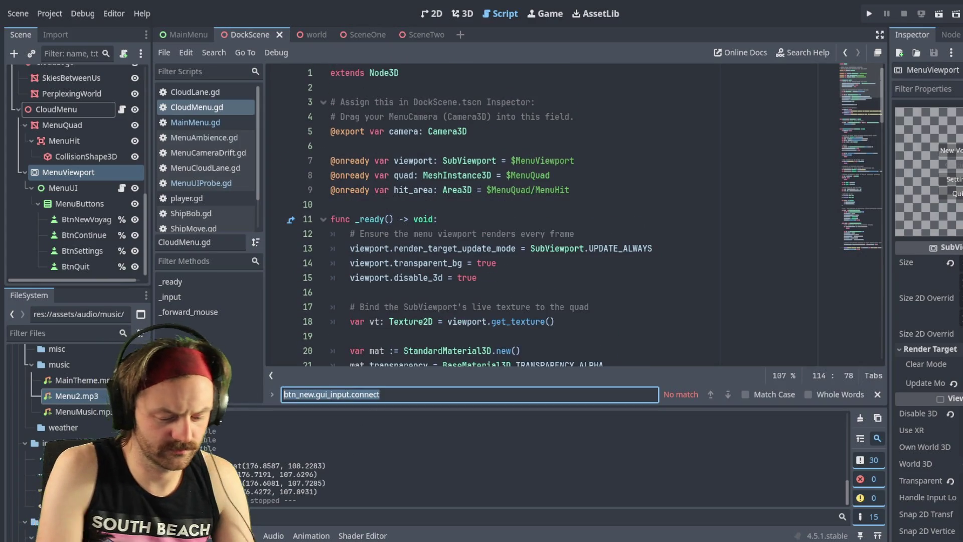
{"action": "type", "text": "print"}
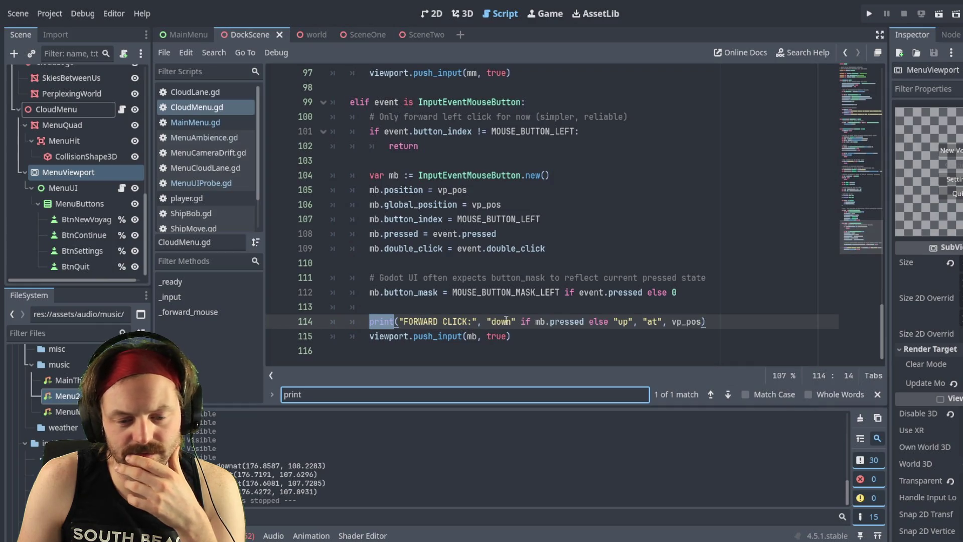
{"action": "left_click", "coordinate": [423, 322]}
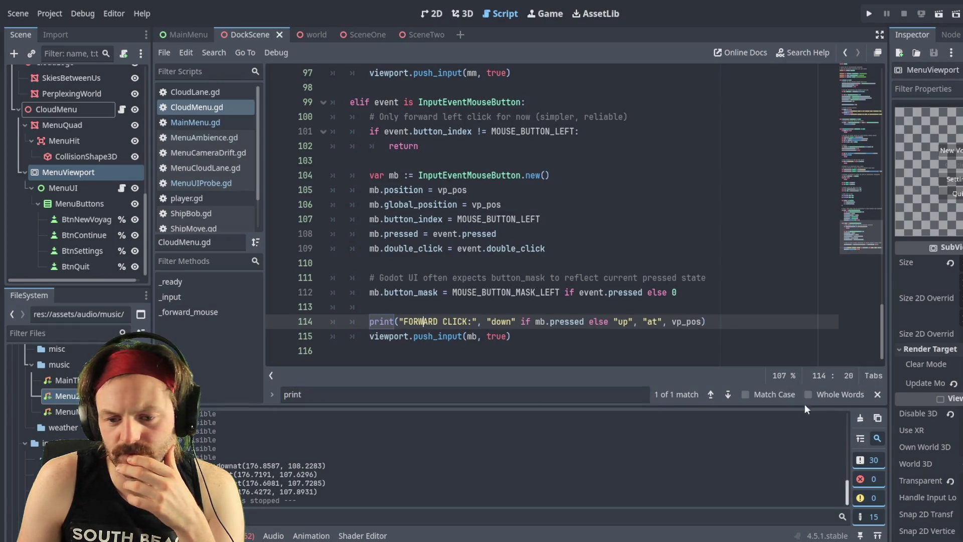
{"action": "left_click", "coordinate": [728, 394]}
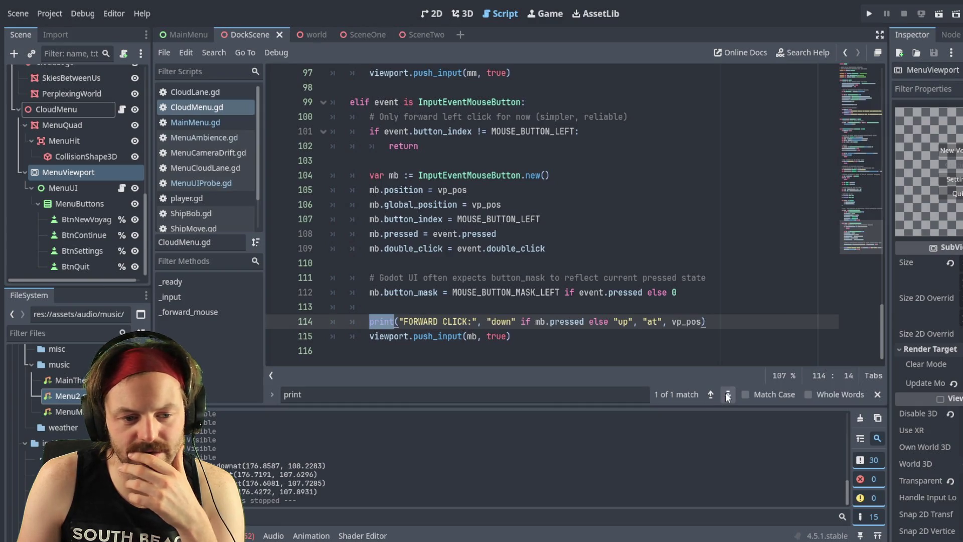
{"action": "left_click", "coordinate": [711, 395]}
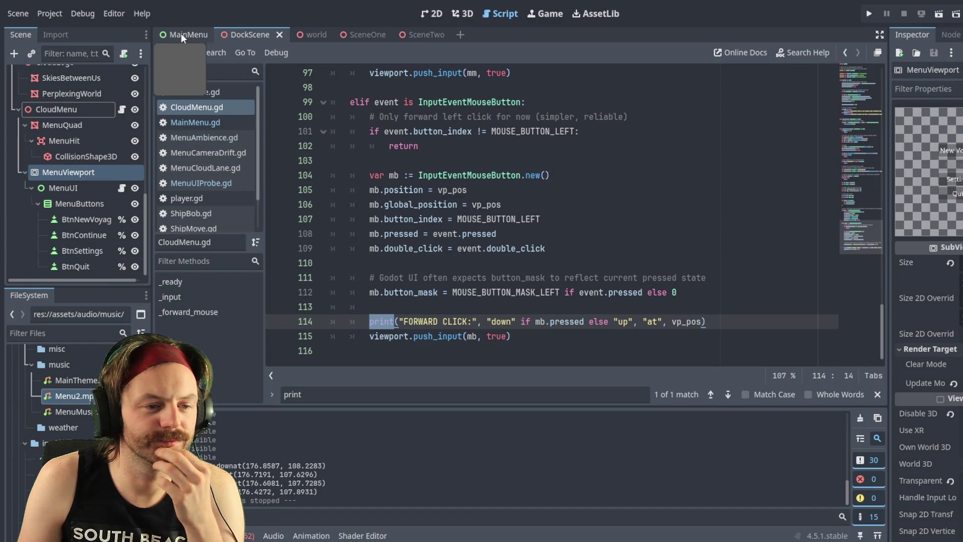
Switch to MainMenu.gd, select the line 14 print call, and focus the Inspector's property filter
{"action": "left_click", "coordinate": [188, 123]}
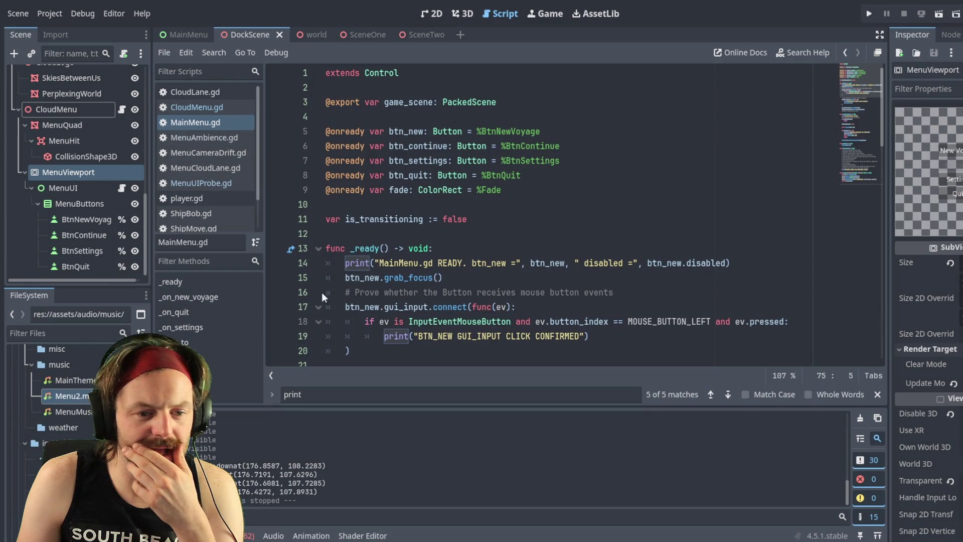
{"action": "left_click", "coordinate": [512, 263]}
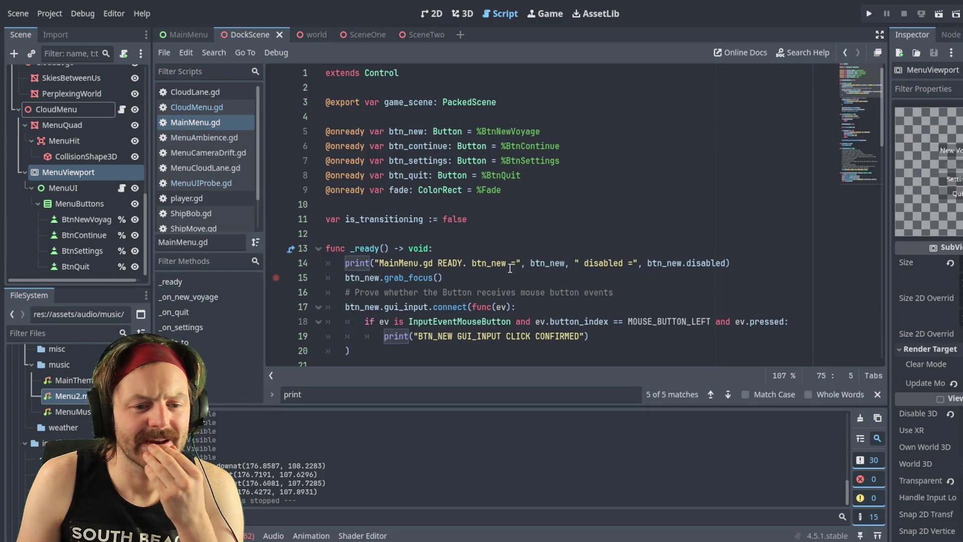
{"action": "mouse_move", "coordinate": [741, 265]}
{"action": "left_mouse_down"}
{"action": "mouse_move", "coordinate": [401, 277]}
{"action": "mouse_move", "coordinate": [345, 265]}
{"action": "left_mouse_up"}
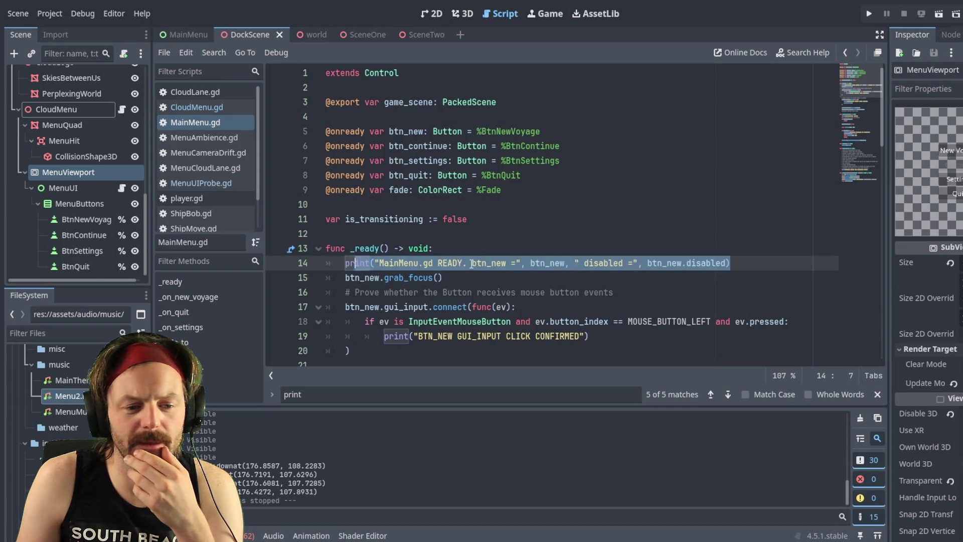
{"action": "left_click", "coordinate": [714, 264]}
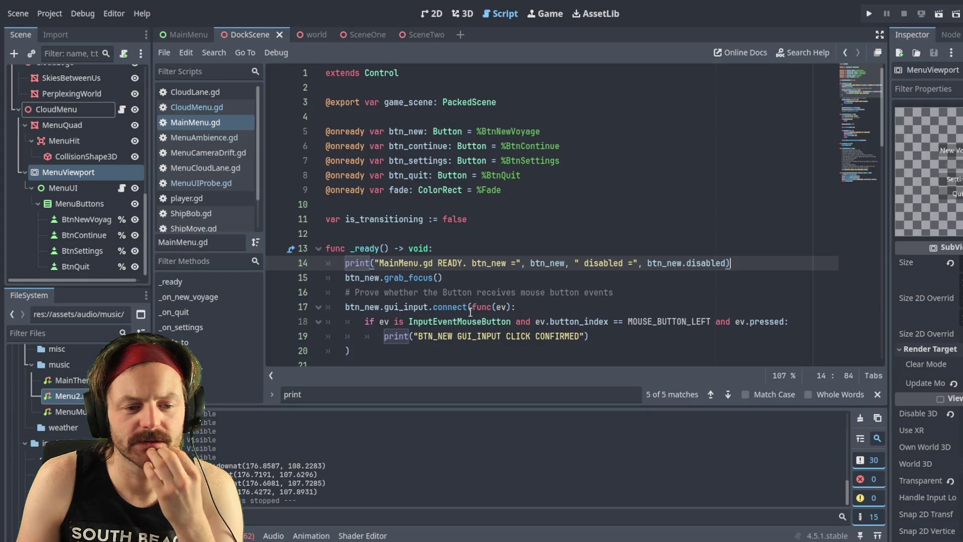
{"action": "scroll", "coordinate": [456, 209], "scroll_direction": "down", "scroll_amount": 2}
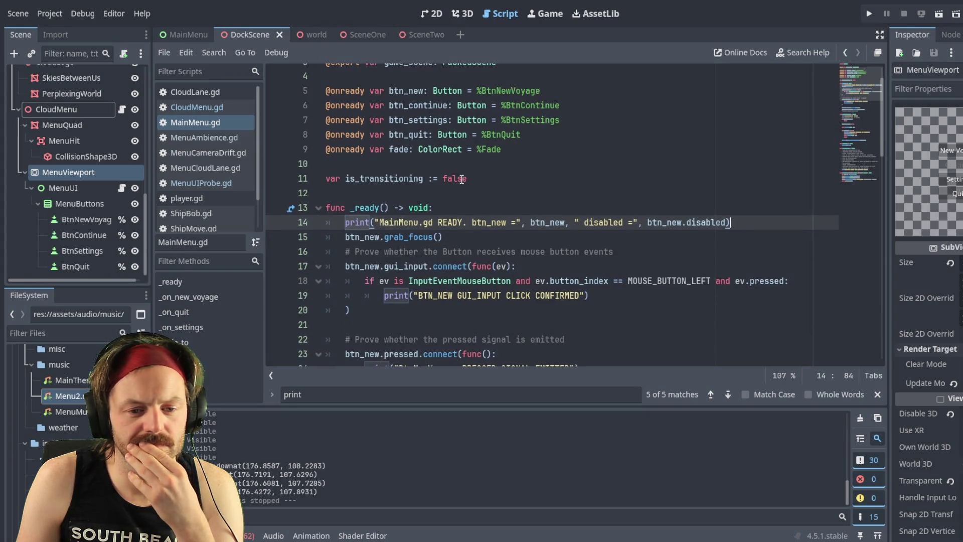
{"action": "scroll", "coordinate": [461, 179], "scroll_direction": "up", "scroll_amount": 2}
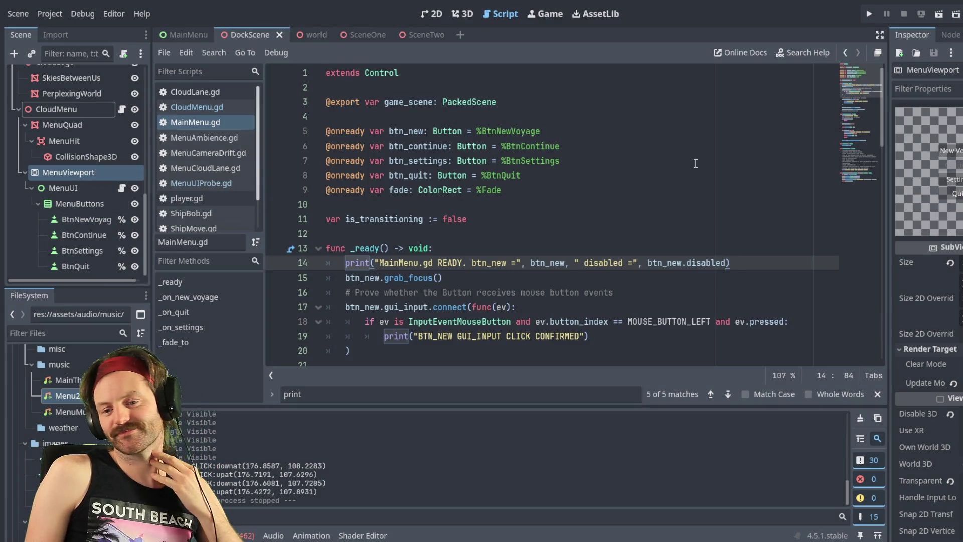
{"action": "left_click", "coordinate": [914, 86]}
Filter properties by 'mouse' and check MenuUI, MenuButtons and BtnNewVoyage's Mouse settings
{"action": "type", "text": "mo"}
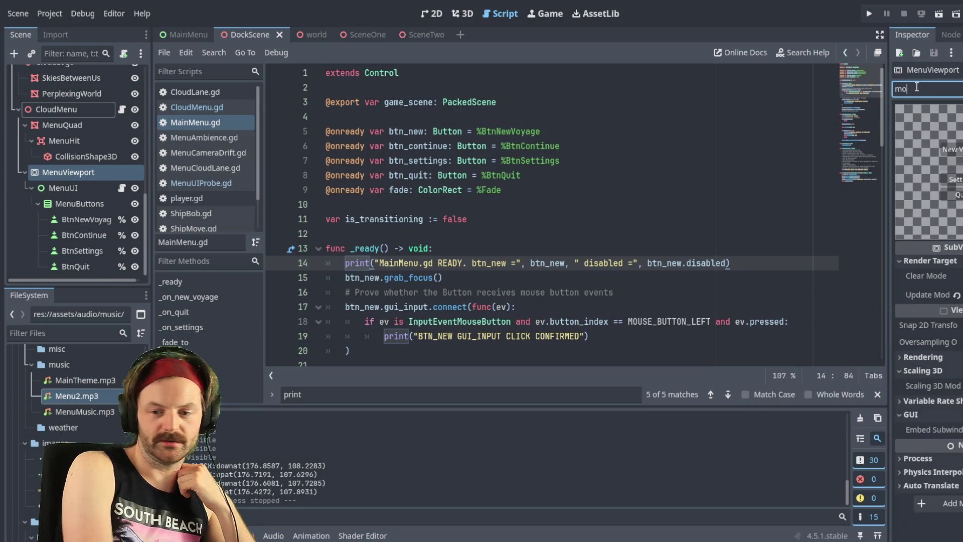
{"action": "type", "text": "use"}
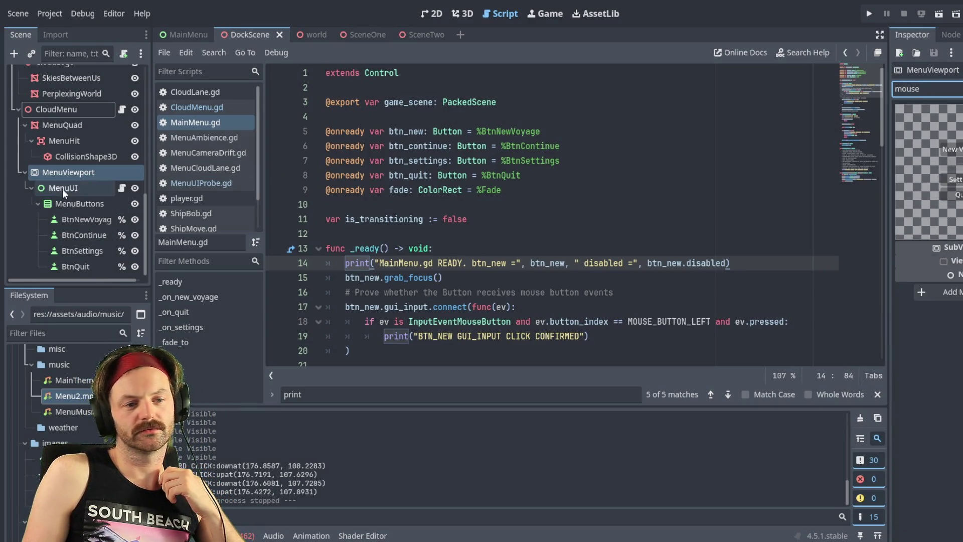
{"action": "left_click", "coordinate": [62, 189]}
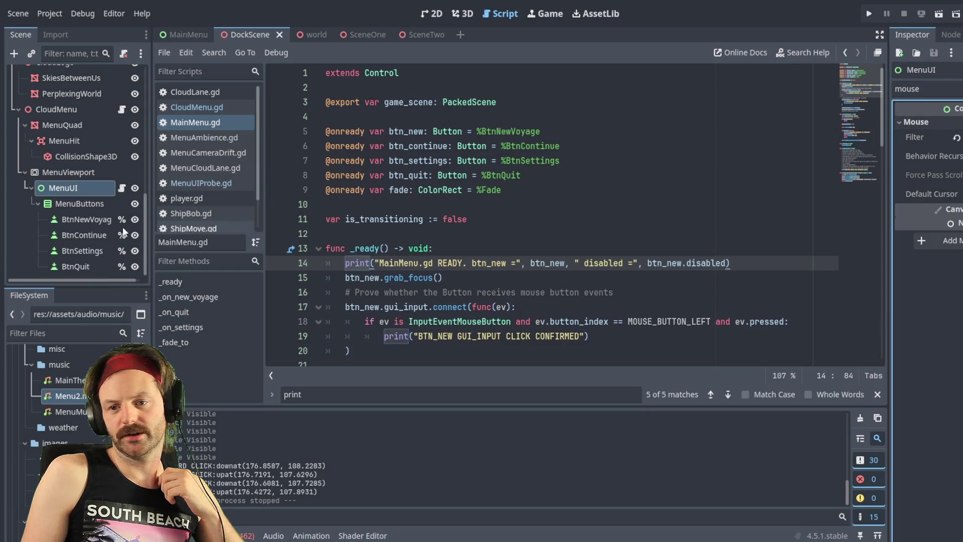
{"action": "left_click", "coordinate": [76, 206]}
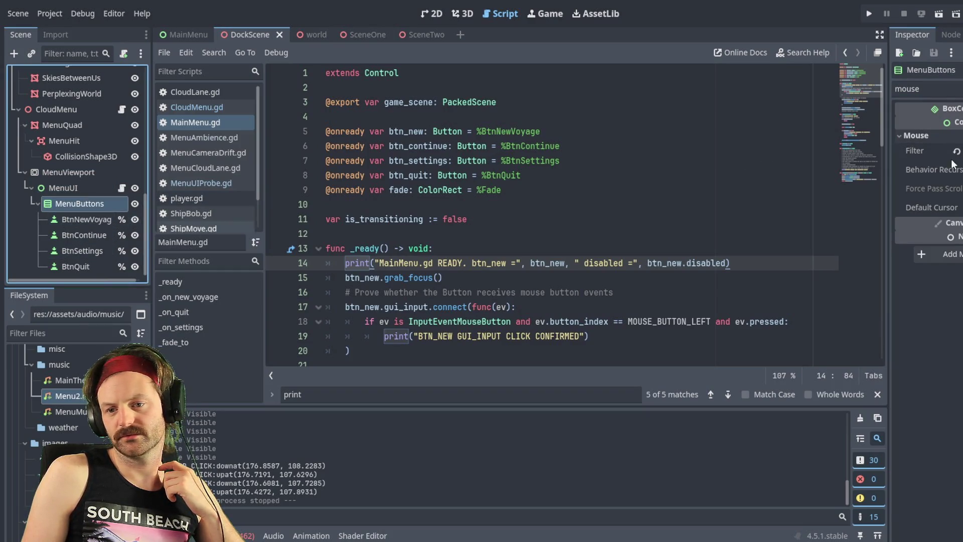
{"action": "left_click", "coordinate": [82, 219]}
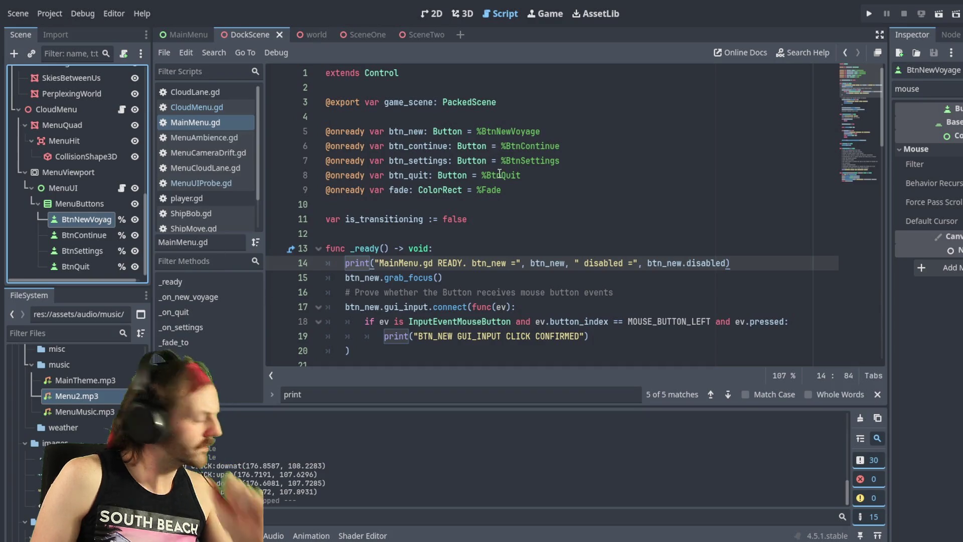
{"action": "left_click", "coordinate": [343, 132]}
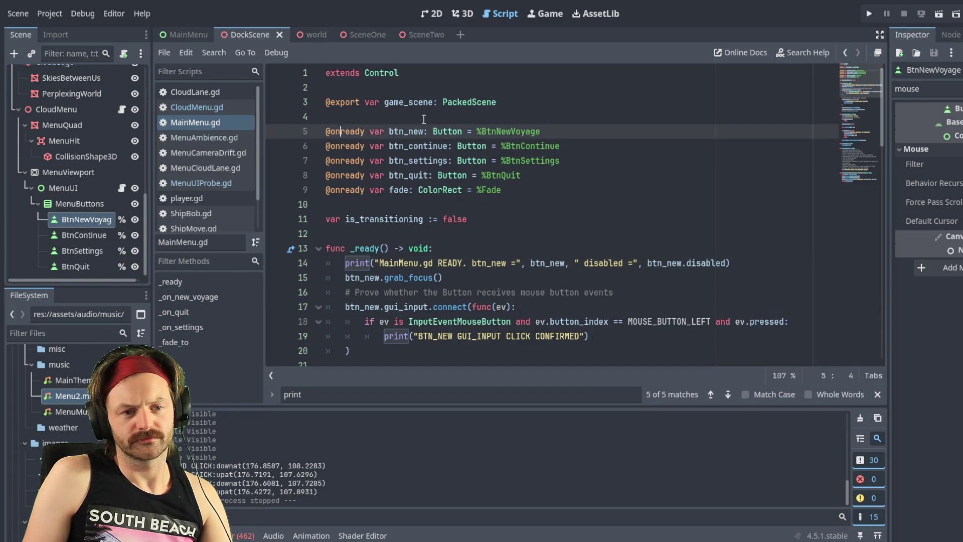
{"action": "key", "text": "Up"}
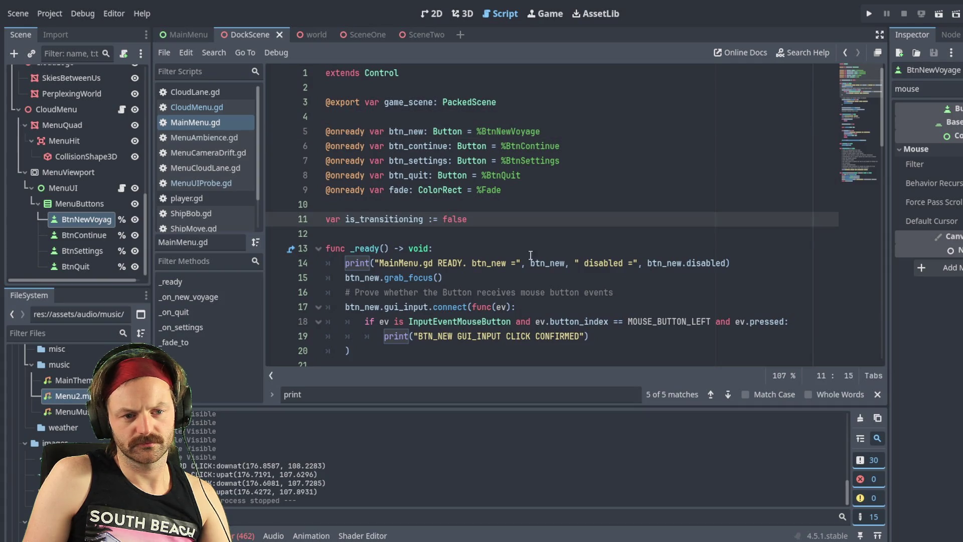
{"action": "left_click", "coordinate": [733, 262]}
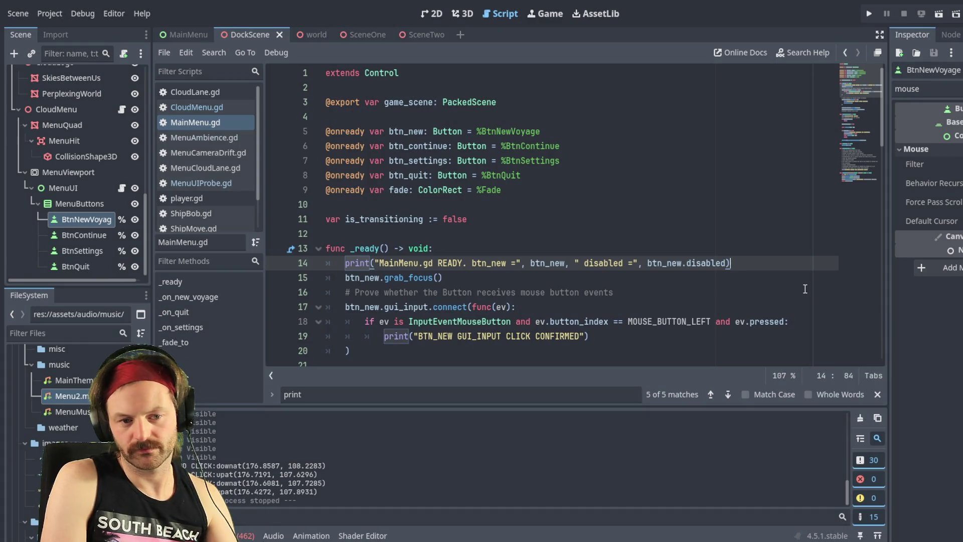
{"action": "key", "text": "Return"}
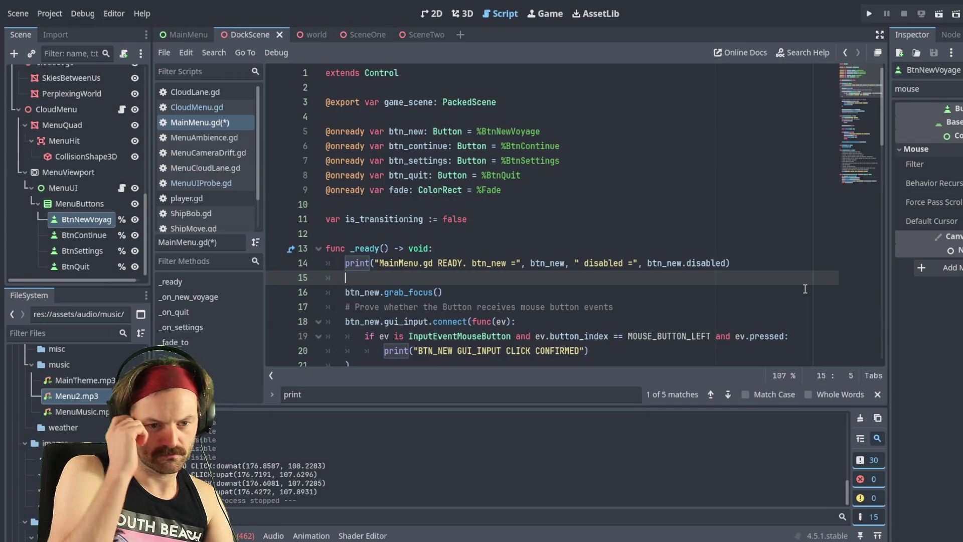
{"action": "key", "text": "F9"}
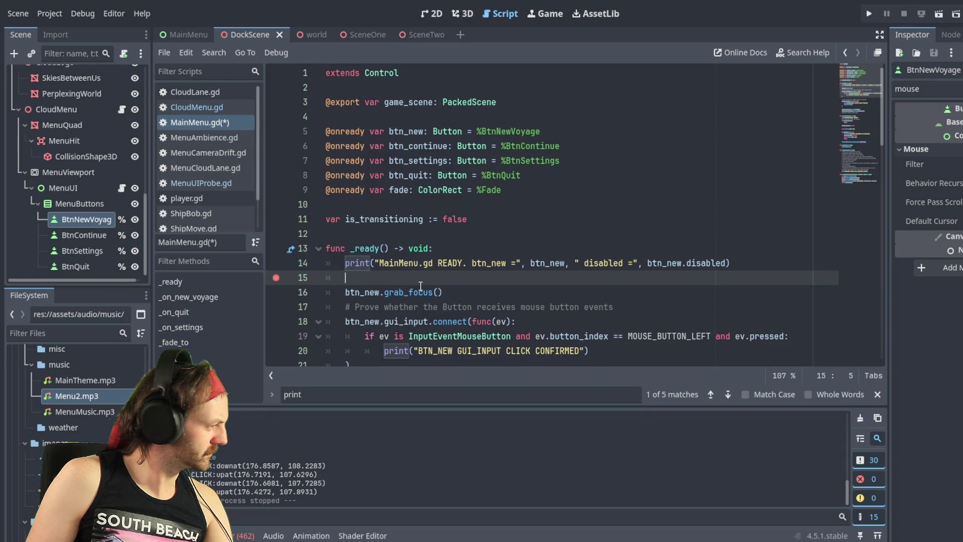
{"action": "left_click", "coordinate": [279, 281]}
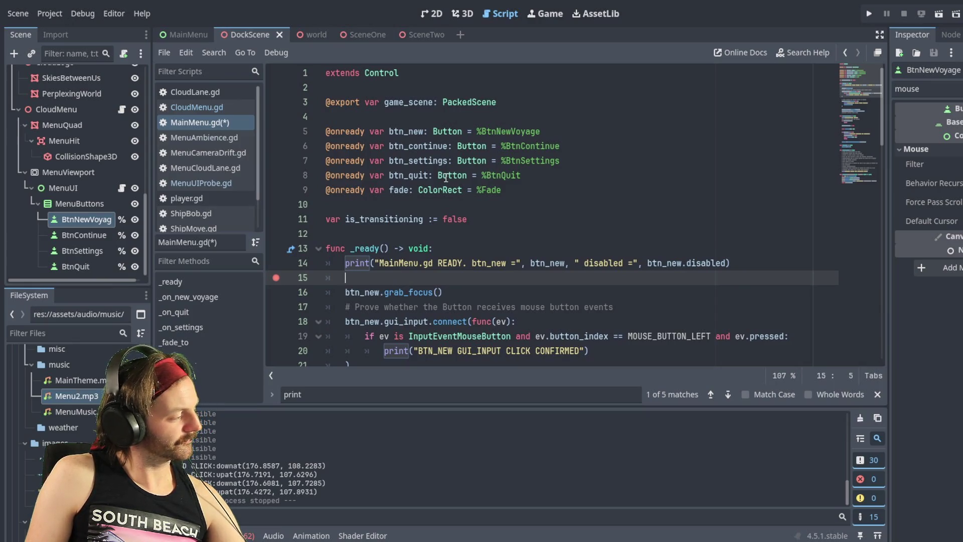
{"action": "left_click", "coordinate": [276, 263]}
{"action": "left_click", "coordinate": [276, 279]}
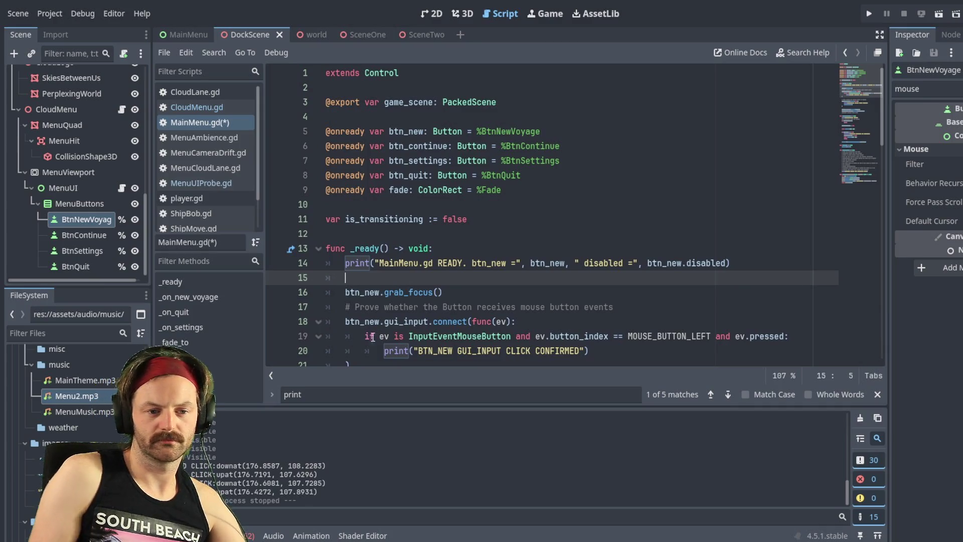
{"action": "key", "text": "BackSpace"}
{"action": "key", "text": "BackSpace"}
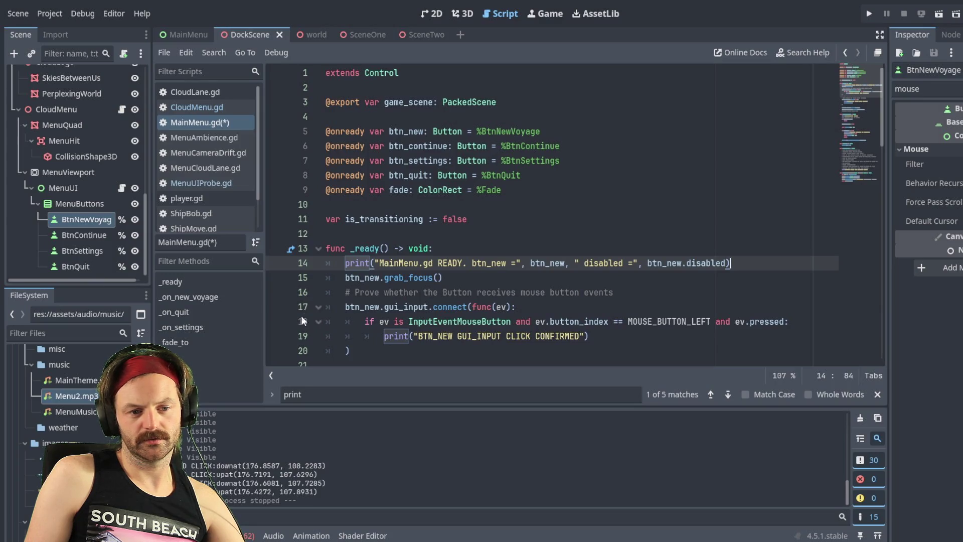
Add F9 breakpoints on lines 18 and 19 of MainMenu.gd's _ready
{"action": "left_click", "coordinate": [304, 292]}
{"action": "left_click", "coordinate": [303, 322]}
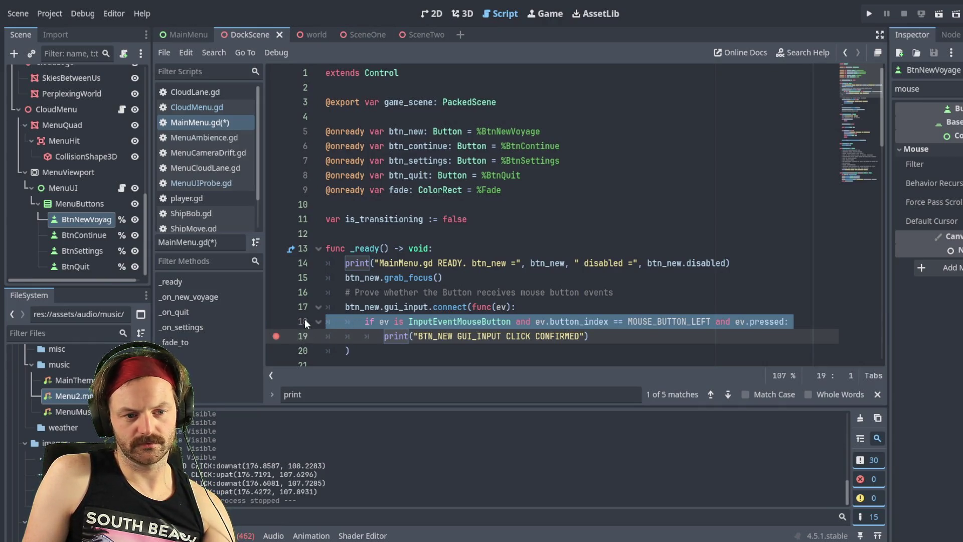
{"action": "key", "text": "F9"}
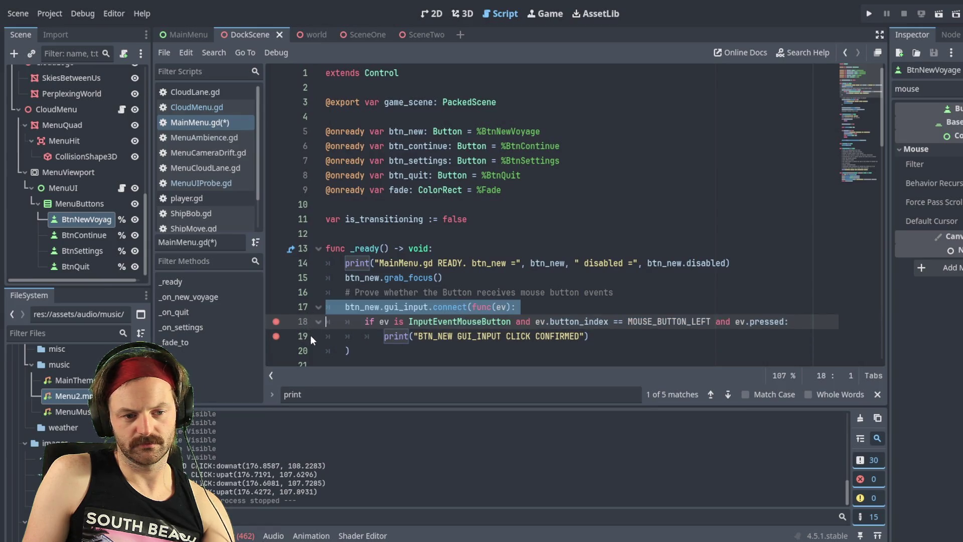
{"action": "left_click", "coordinate": [302, 349]}
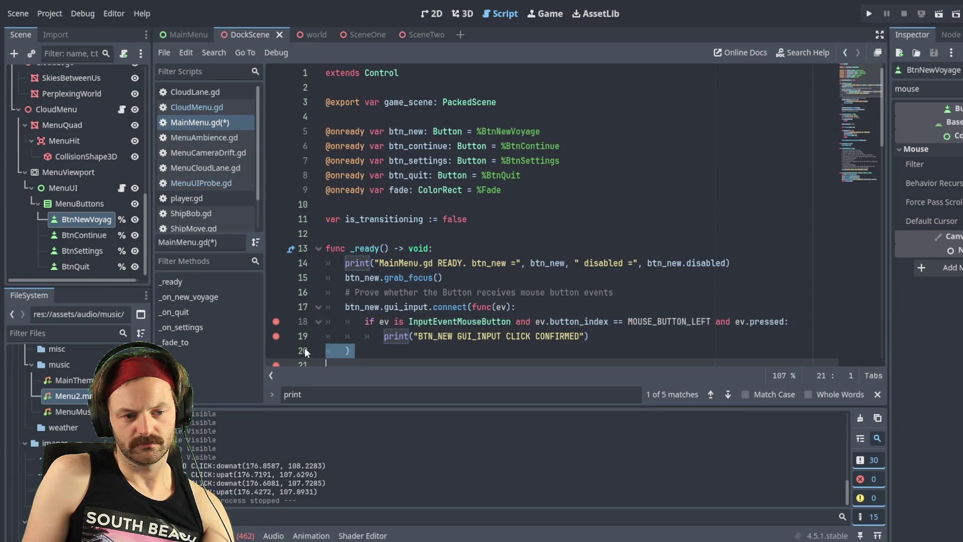
{"action": "left_click", "coordinate": [308, 337]}
{"action": "key", "text": "F9"}
{"action": "key", "text": "Up"}
{"action": "key", "text": "F9"}
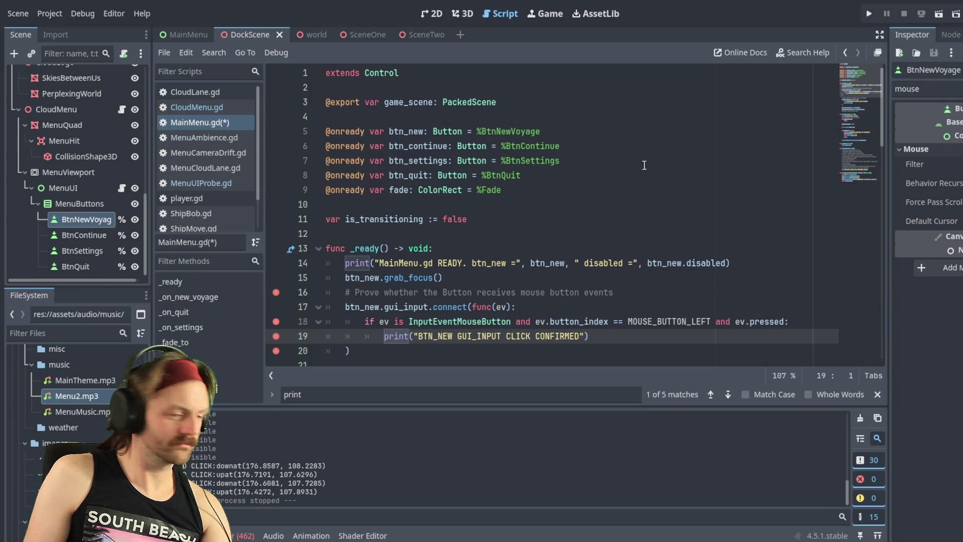
Undo and redo edits to restore the blank line and indent after line 14
{"action": "scroll", "coordinate": [399, 255], "scroll_direction": "down", "scroll_amount": 3}
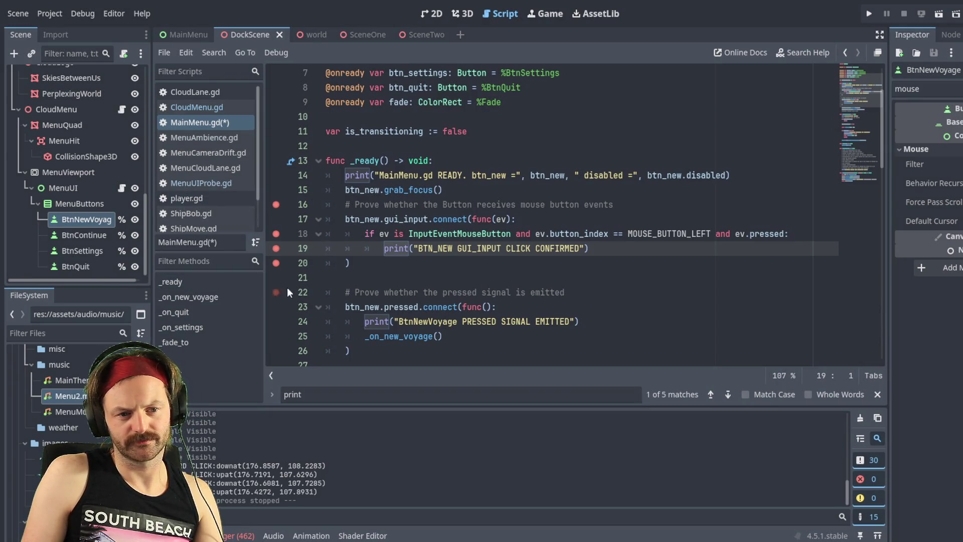
{"action": "key", "text": "ctrl+z"}
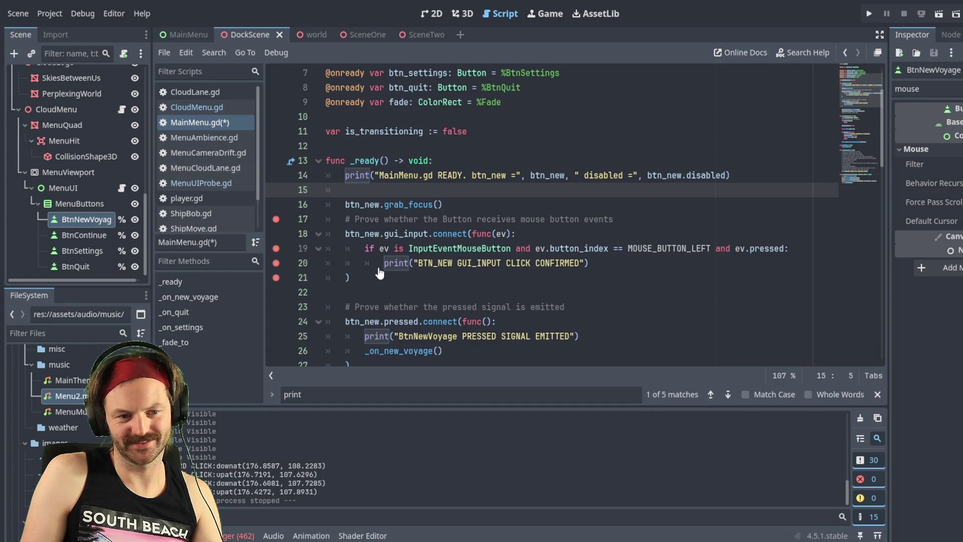
{"action": "key", "text": "ctrl+z"}
{"action": "key", "text": "ctrl+z"}
{"action": "key", "text": "ctrl+z"}
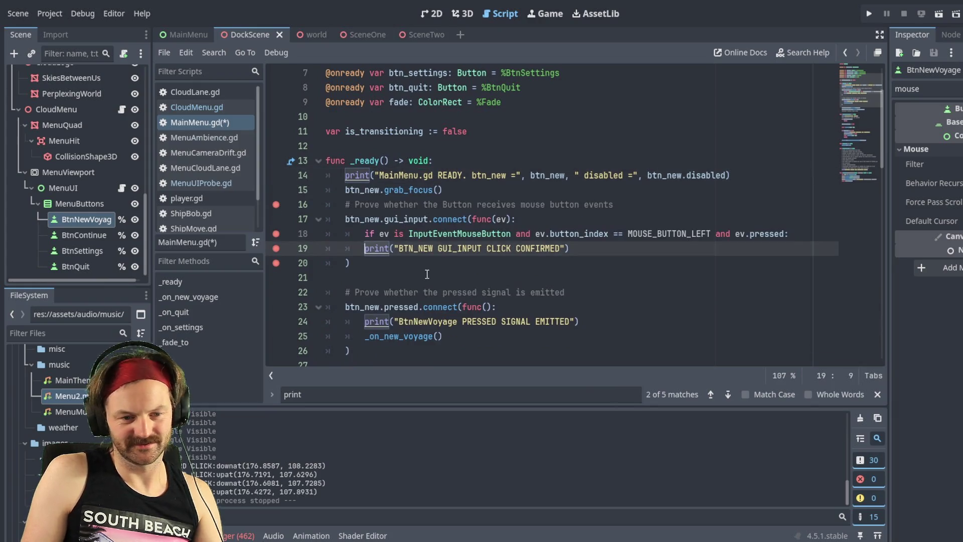
{"action": "key", "text": "ctrl+shift+z"}
{"action": "key", "text": "ctrl+shift+z"}
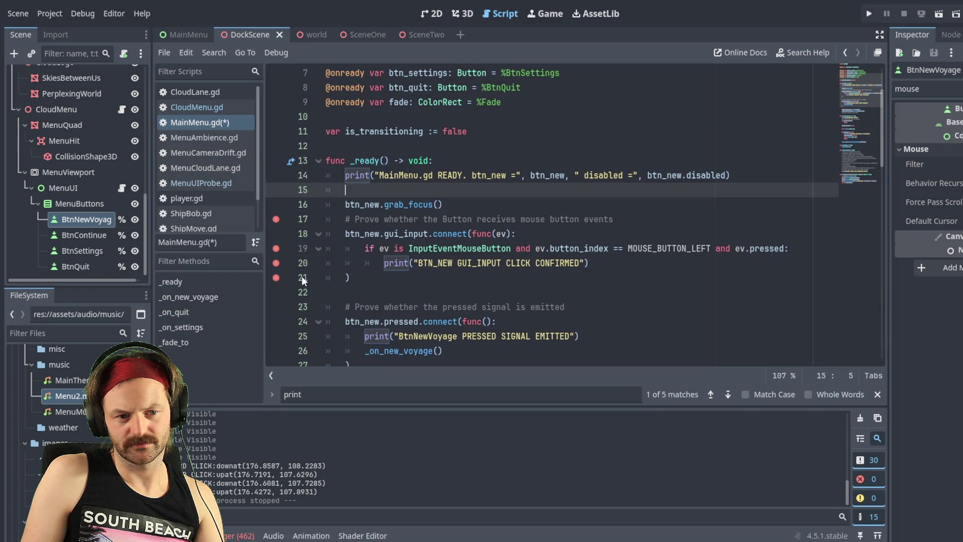
Set gutter breakpoints on lines 16, 18, 19 and 20, save MainMenu.gd, and run the game
{"action": "left_click", "coordinate": [276, 204]}
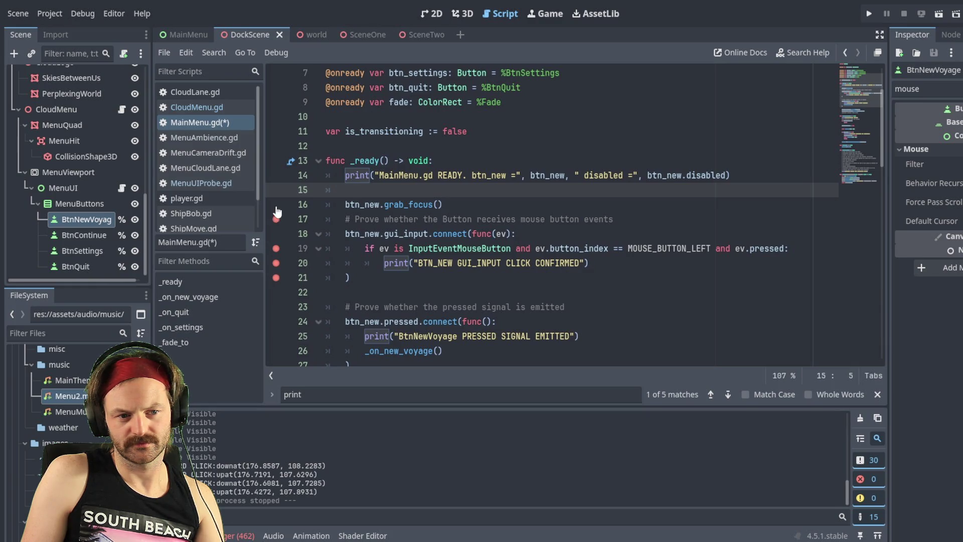
{"action": "left_click", "coordinate": [275, 219]}
{"action": "left_click", "coordinate": [276, 248]}
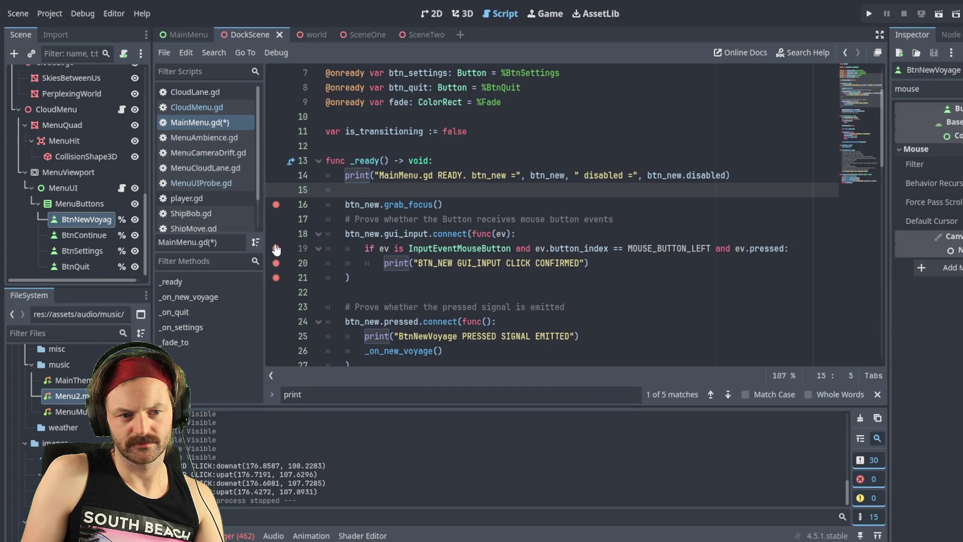
{"action": "left_click", "coordinate": [276, 263]}
{"action": "left_click", "coordinate": [276, 234]}
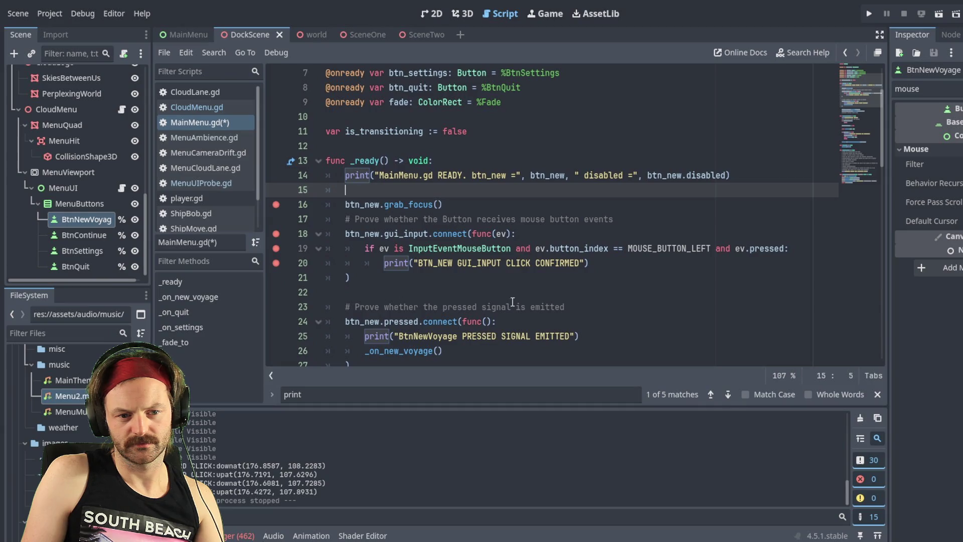
{"action": "key", "text": "ctrl+s"}
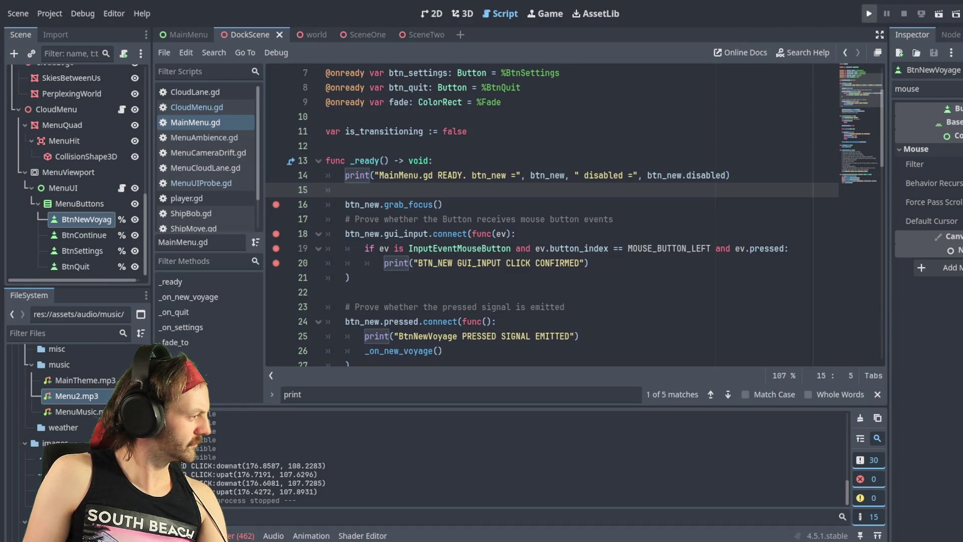
{"action": "left_click", "coordinate": [871, 11]}
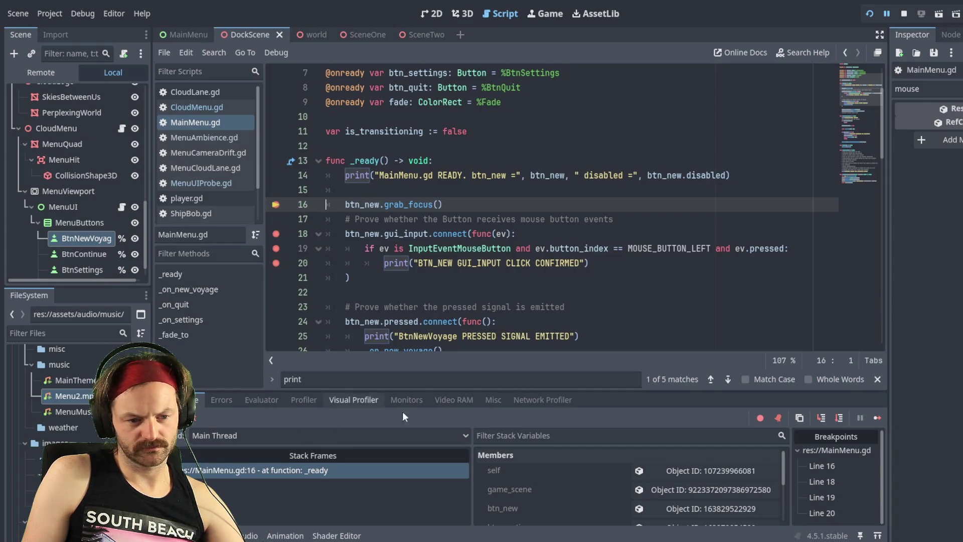
Enlarge the debugger panel, remove the line 16 breakpoint, then stop and relaunch the game
{"action": "mouse_move", "coordinate": [604, 392]}
{"action": "left_mouse_down"}
{"action": "mouse_move", "coordinate": [552, 376]}
{"action": "mouse_move", "coordinate": [520, 347]}
{"action": "left_mouse_up"}
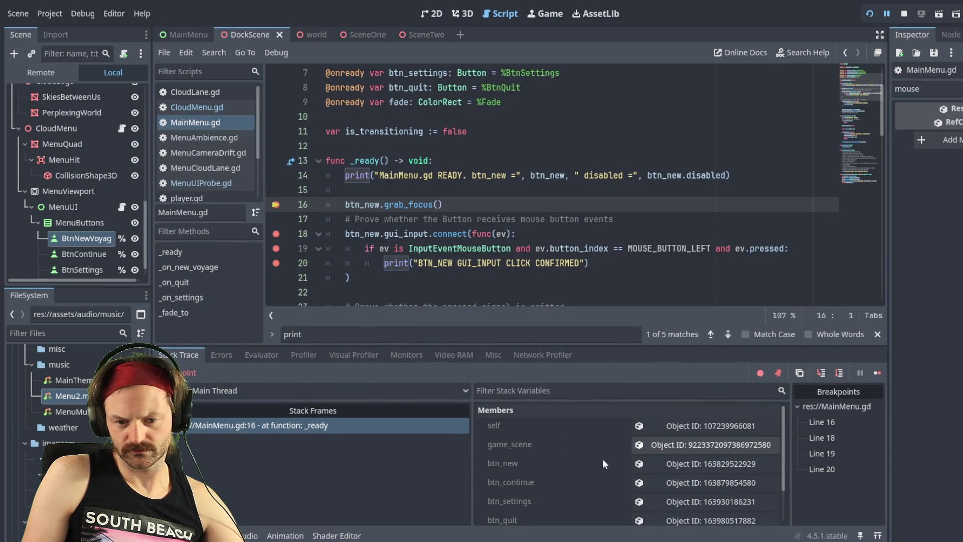
{"action": "scroll", "coordinate": [639, 454], "scroll_direction": "down", "scroll_amount": 1}
{"action": "scroll", "coordinate": [639, 456], "scroll_direction": "up", "scroll_amount": 1}
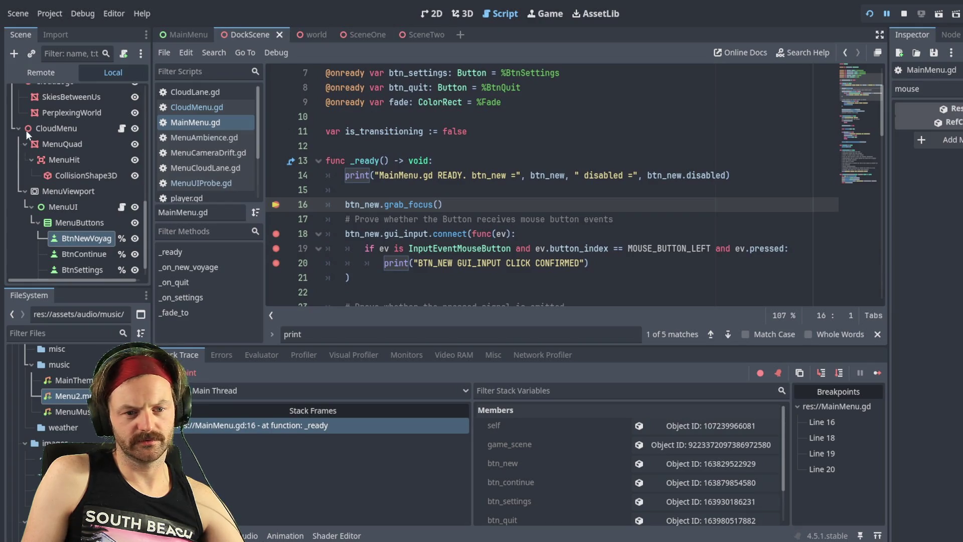
{"action": "left_click", "coordinate": [276, 205]}
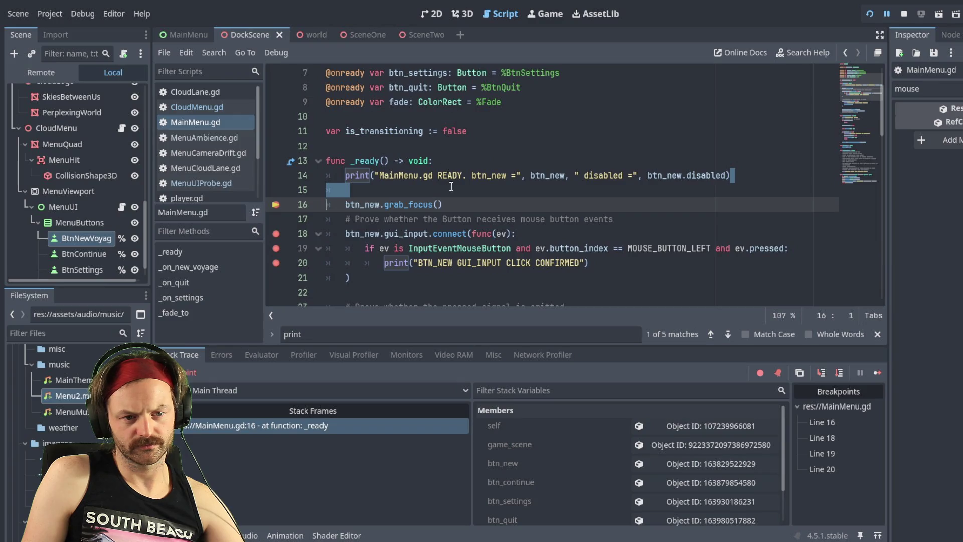
{"action": "scroll", "coordinate": [442, 182], "scroll_direction": "up", "scroll_amount": 2}
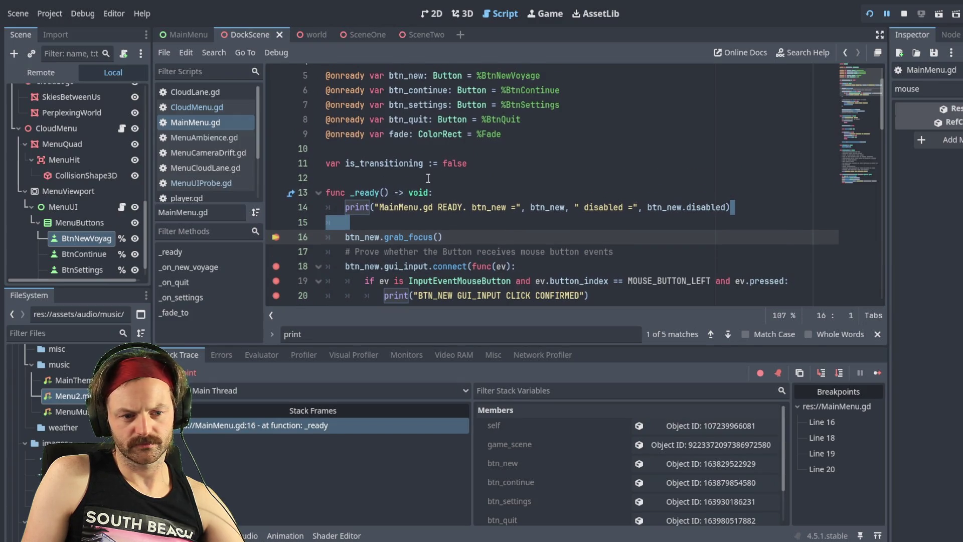
{"action": "scroll", "coordinate": [428, 178], "scroll_direction": "down", "scroll_amount": 2}
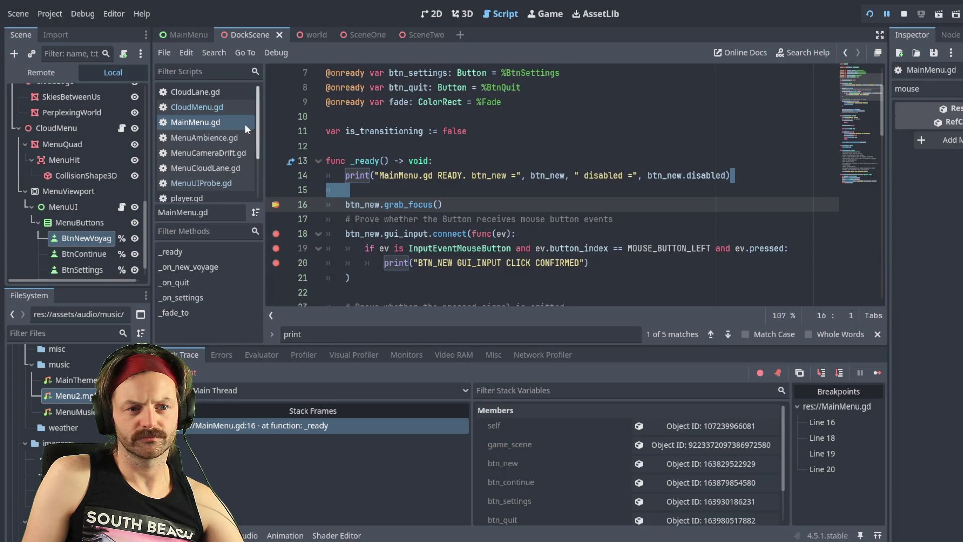
{"action": "key", "text": "F8"}
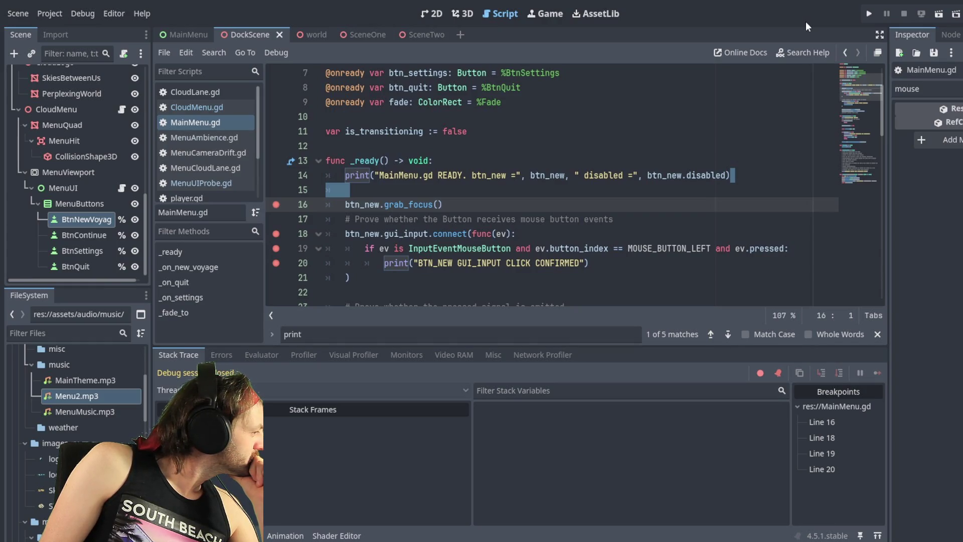
{"action": "key", "text": "F5"}
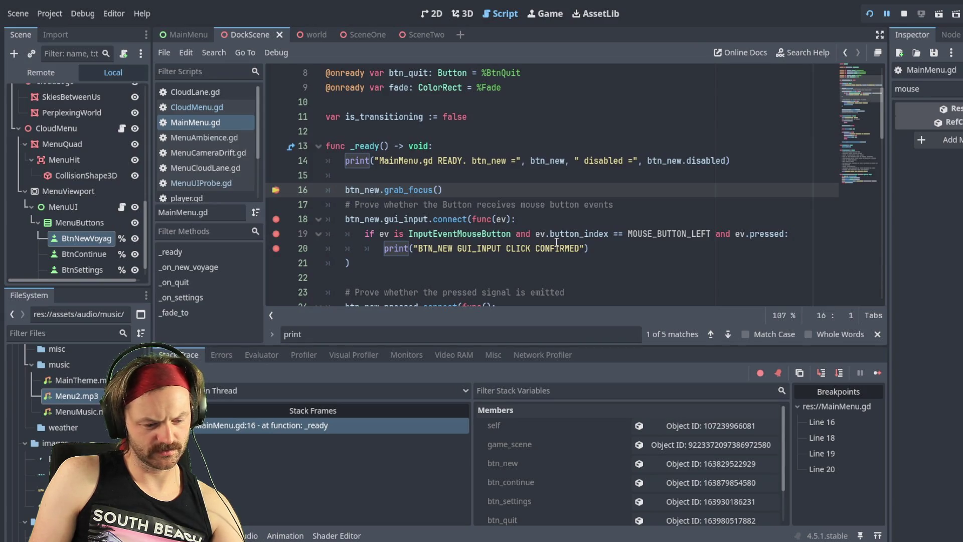
Resume past the line-16 breakpoint with F12, then stop the game with F8
{"action": "key", "text": "F12"}
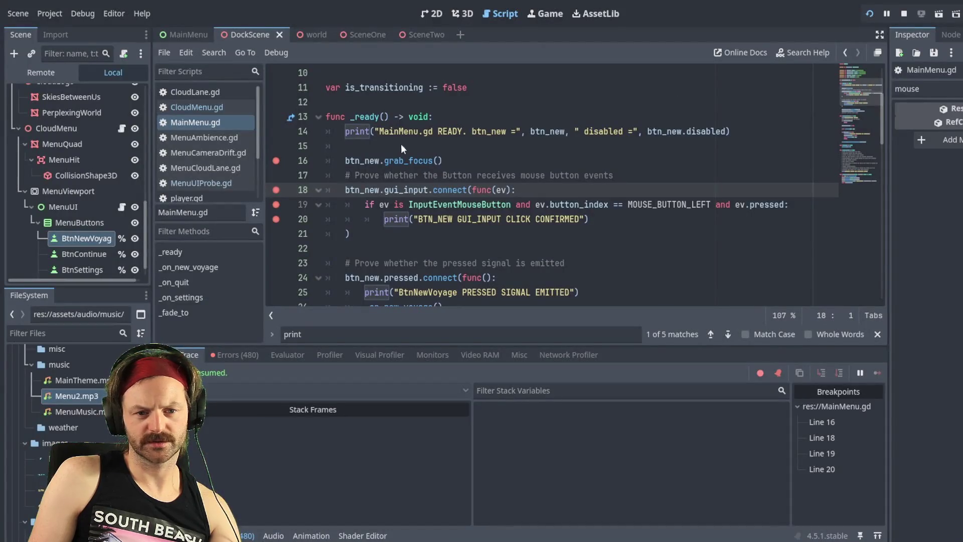
{"action": "key", "text": "F8"}
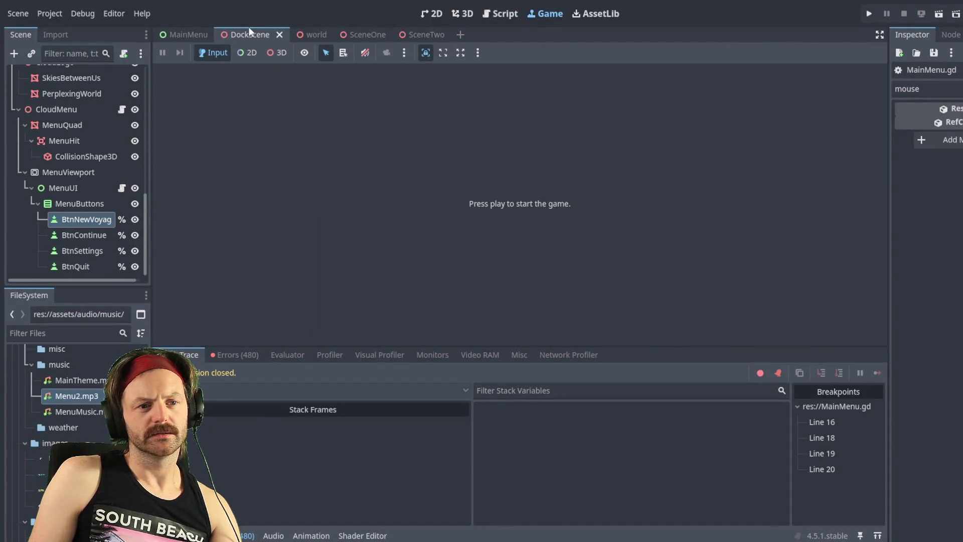
Return to MainMenu.gd, test-run the menu, and put the caret on the click-check line
{"action": "left_click", "coordinate": [249, 30]}
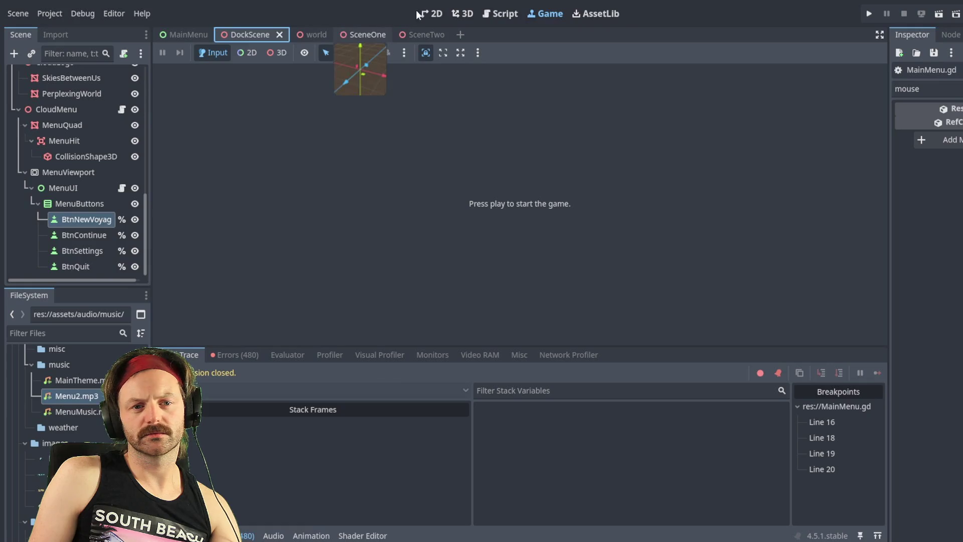
{"action": "left_click", "coordinate": [500, 14]}
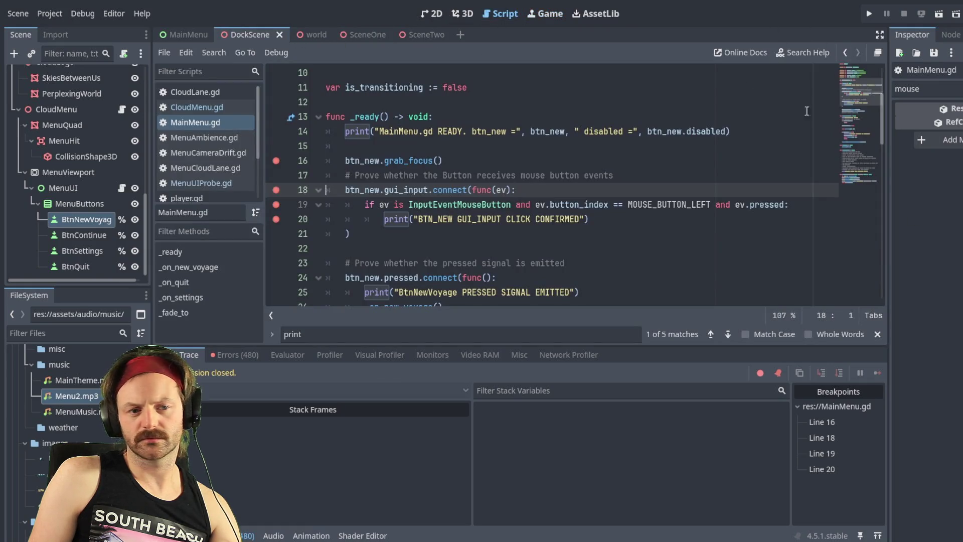
{"action": "left_click", "coordinate": [871, 14]}
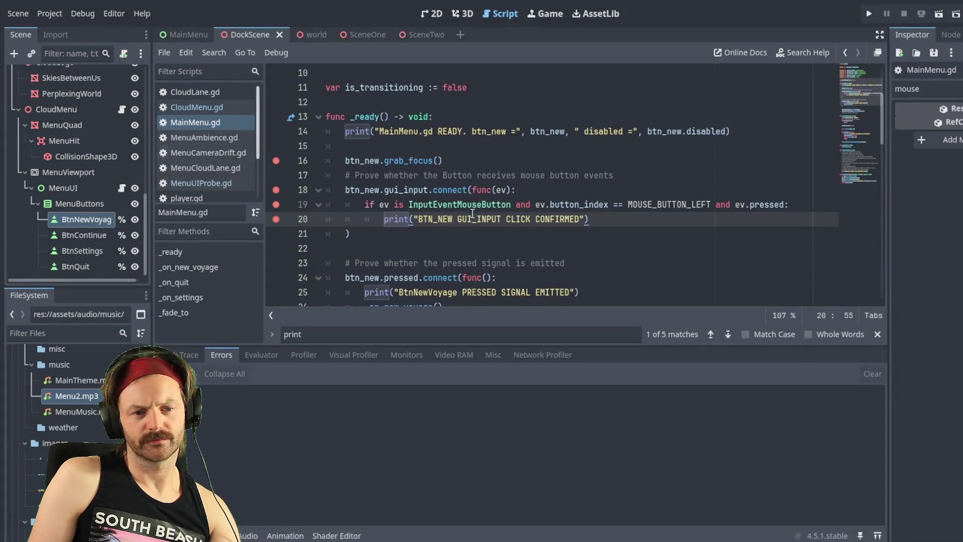
{"action": "left_click", "coordinate": [364, 204]}
{"action": "left_click", "coordinate": [359, 161]}
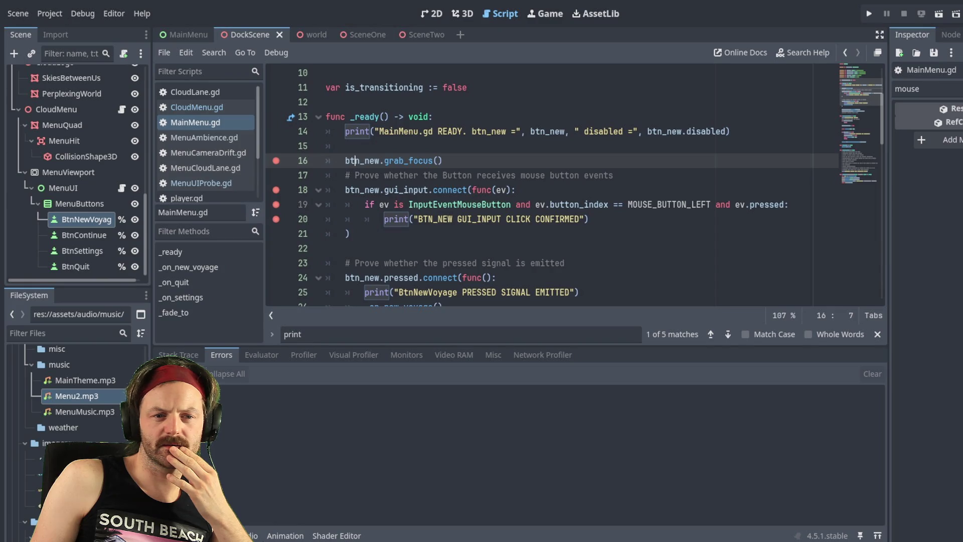
Remove the breakpoints on lines 16 and 18 and test-run the menu
{"action": "left_click", "coordinate": [276, 161]}
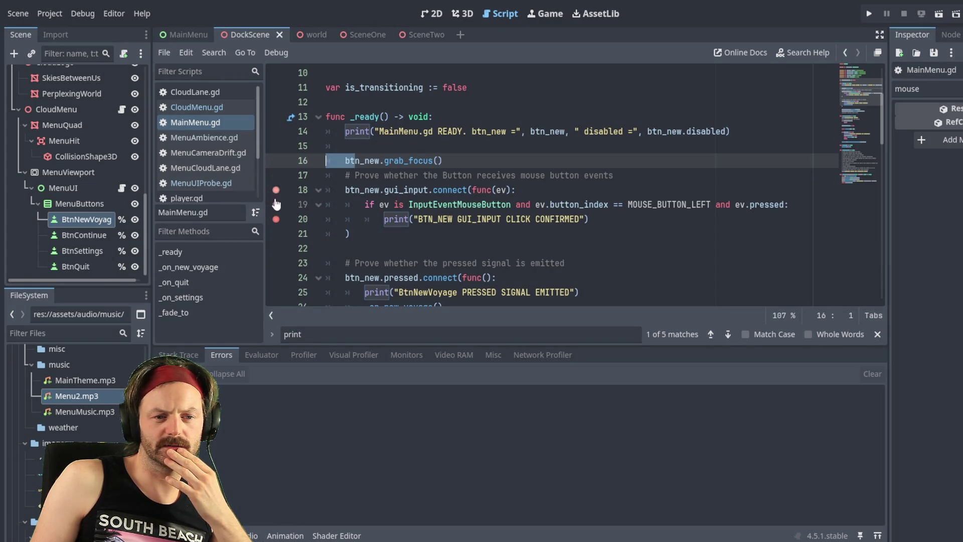
{"action": "left_click", "coordinate": [276, 189]}
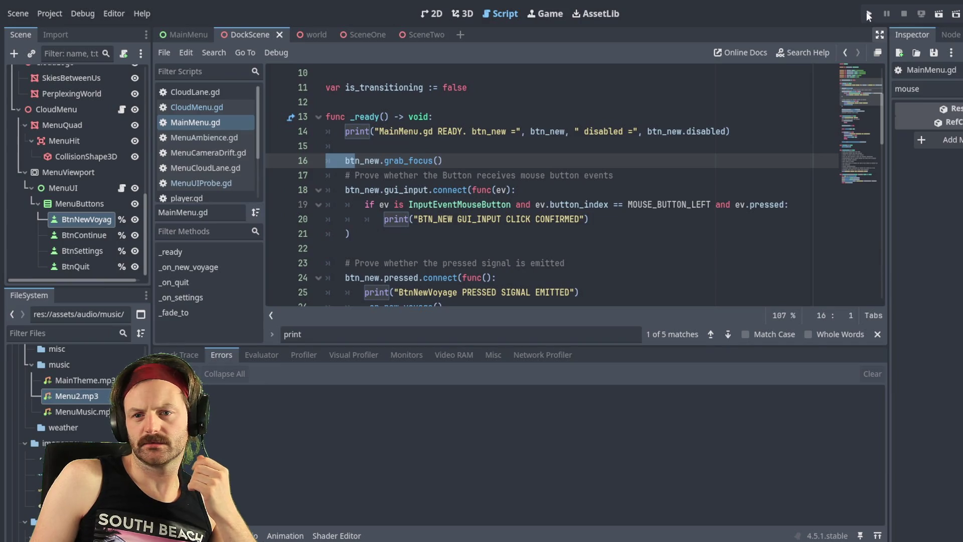
{"action": "left_click", "coordinate": [869, 13]}
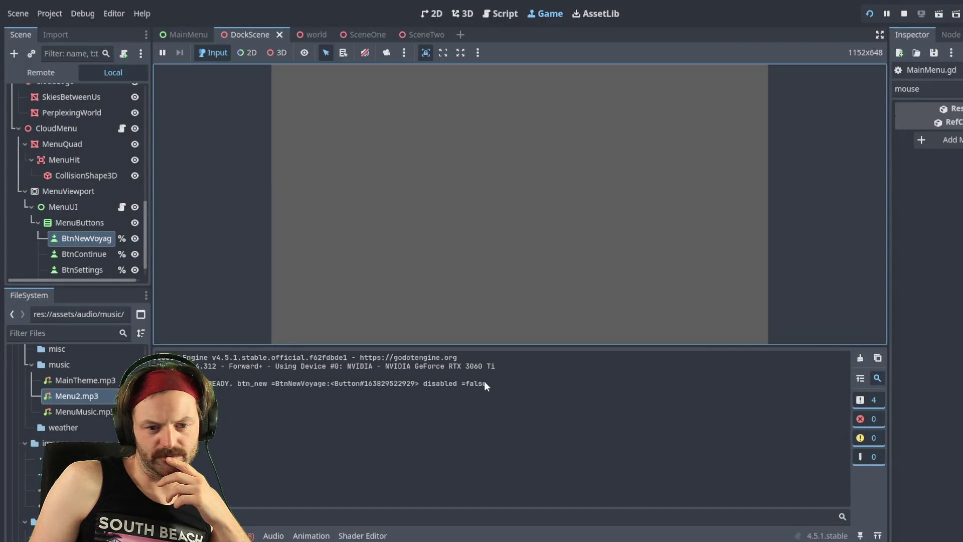
Stop the running game and reopen MainMenu.gd in the script editor
{"action": "left_click", "coordinate": [480, 384]}
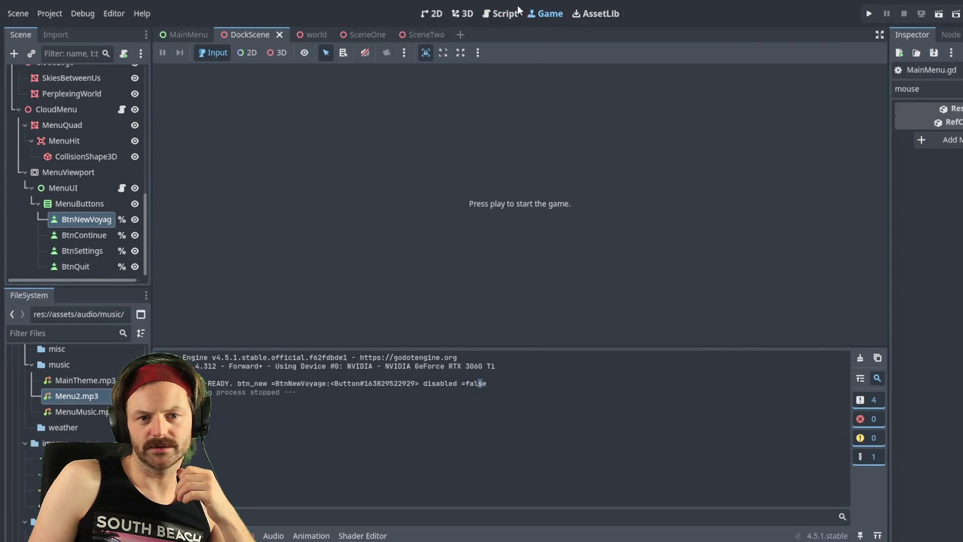
{"action": "left_click", "coordinate": [504, 14]}
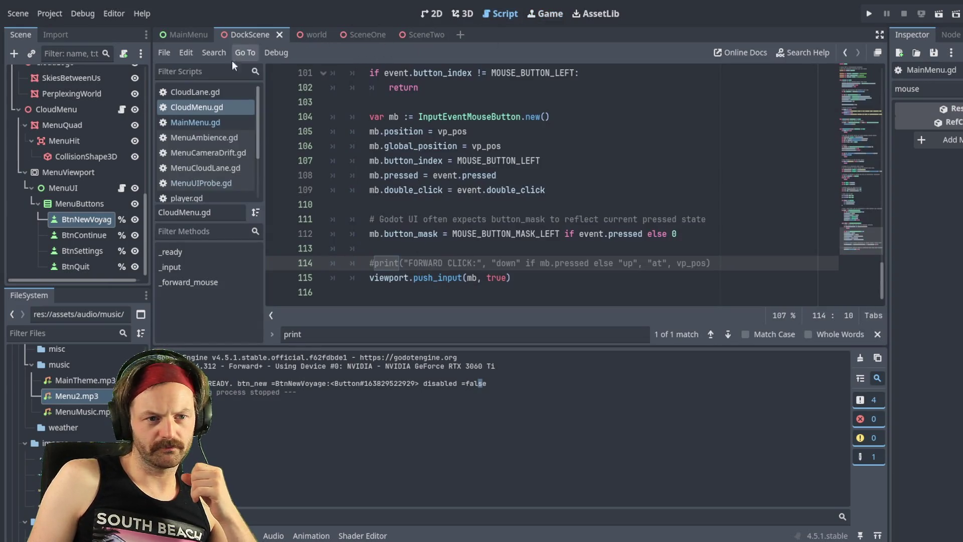
{"action": "left_click", "coordinate": [186, 123]}
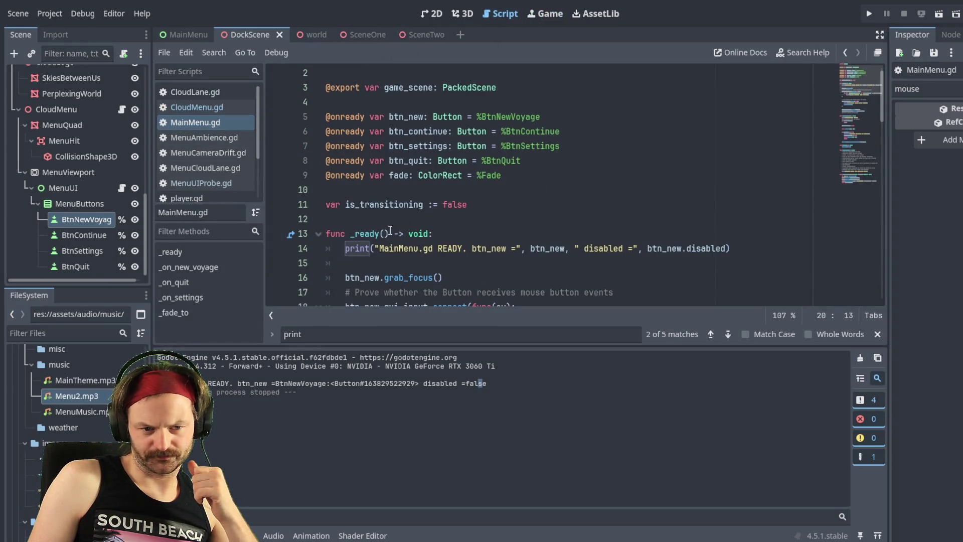
{"action": "scroll", "coordinate": [391, 226], "scroll_direction": "down", "scroll_amount": 4}
{"action": "scroll", "coordinate": [396, 217], "scroll_direction": "up", "scroll_amount": 2}
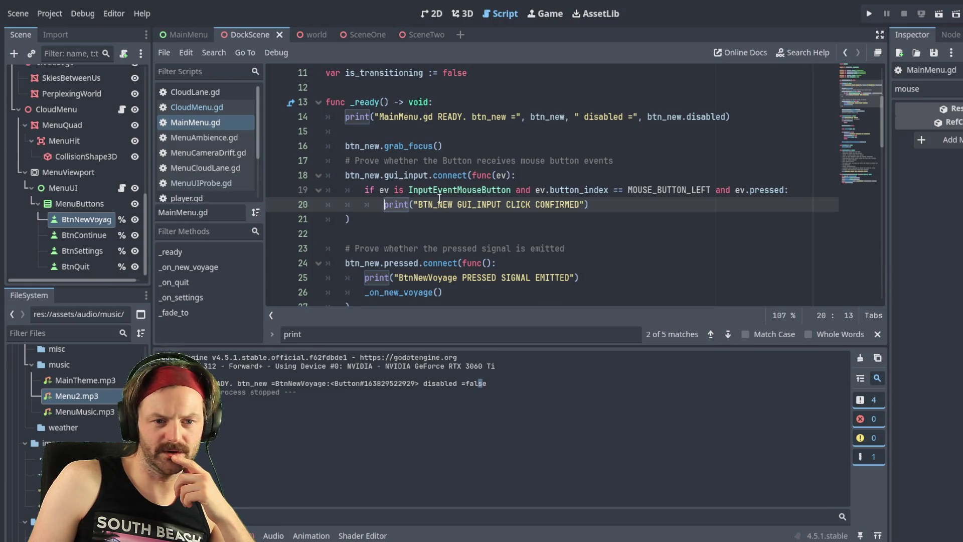
{"action": "left_click", "coordinate": [369, 192]}
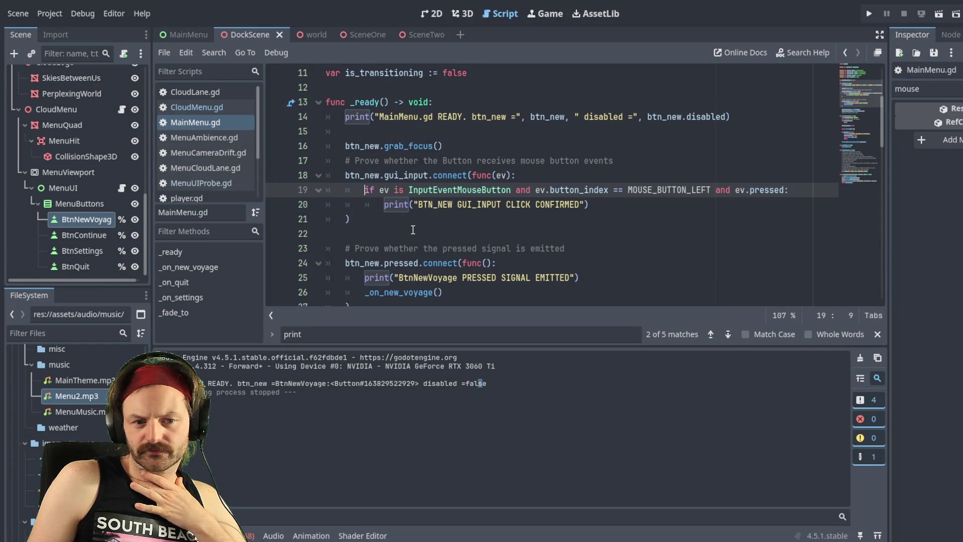
{"action": "left_click", "coordinate": [382, 209]}
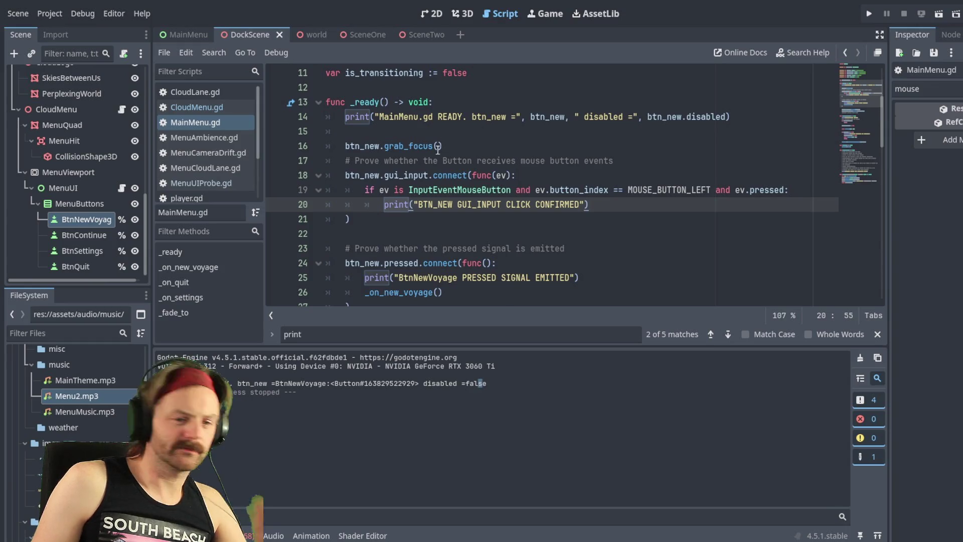
{"action": "left_click", "coordinate": [276, 190]}
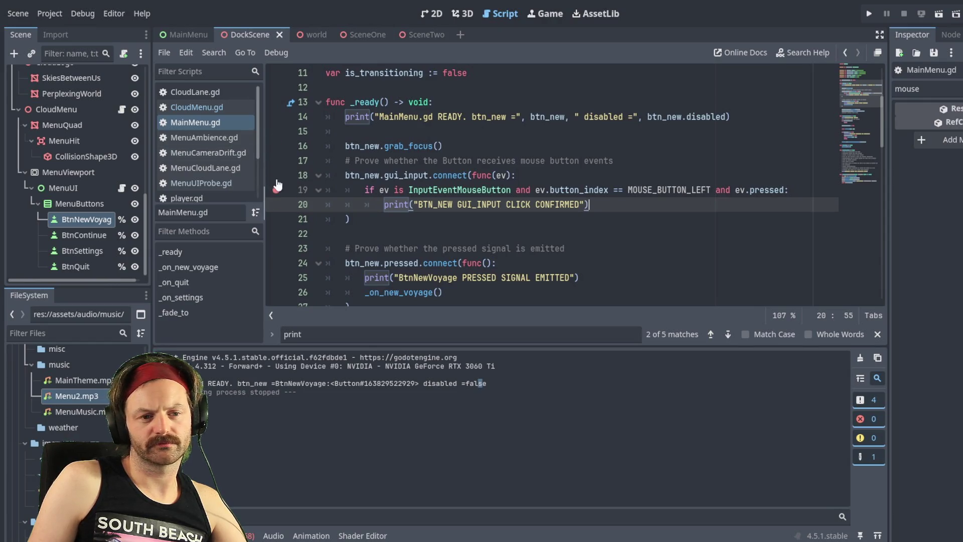
Add a breakpoint beside the left-click check and launch the game with F5
{"action": "left_click", "coordinate": [276, 263]}
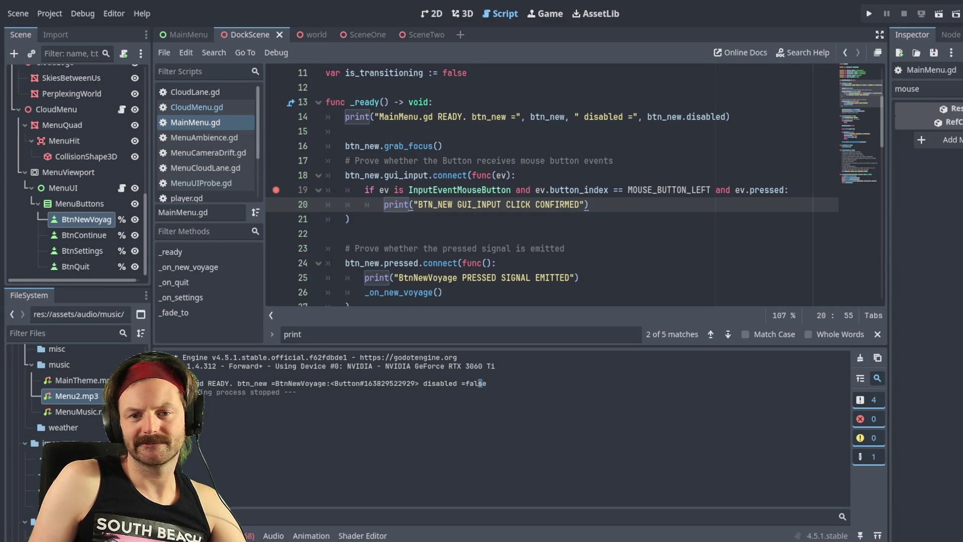
{"action": "key", "text": "F5"}
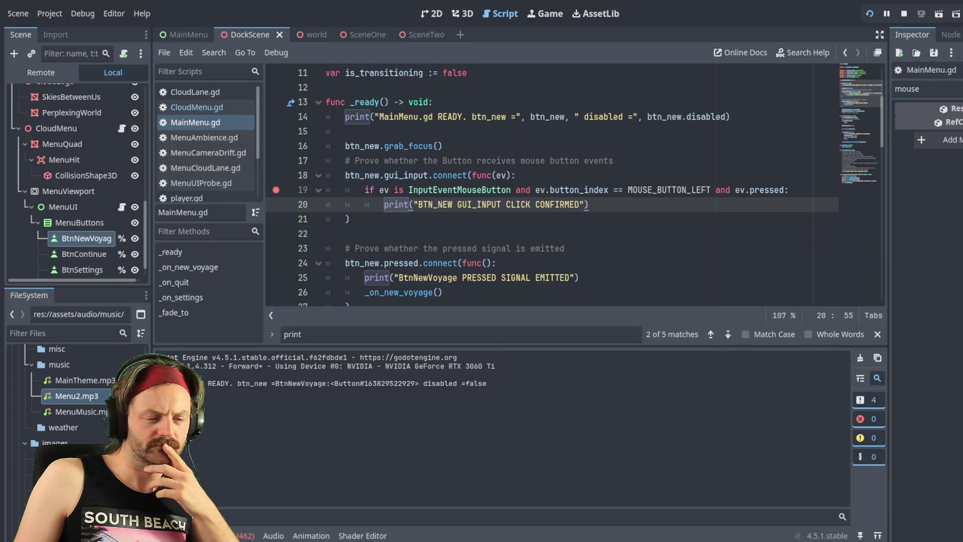
Step the caret through the print, grab_focus, gui_input connect and mouse-button check lines
{"action": "left_click", "coordinate": [340, 116]}
{"action": "left_click", "coordinate": [342, 146]}
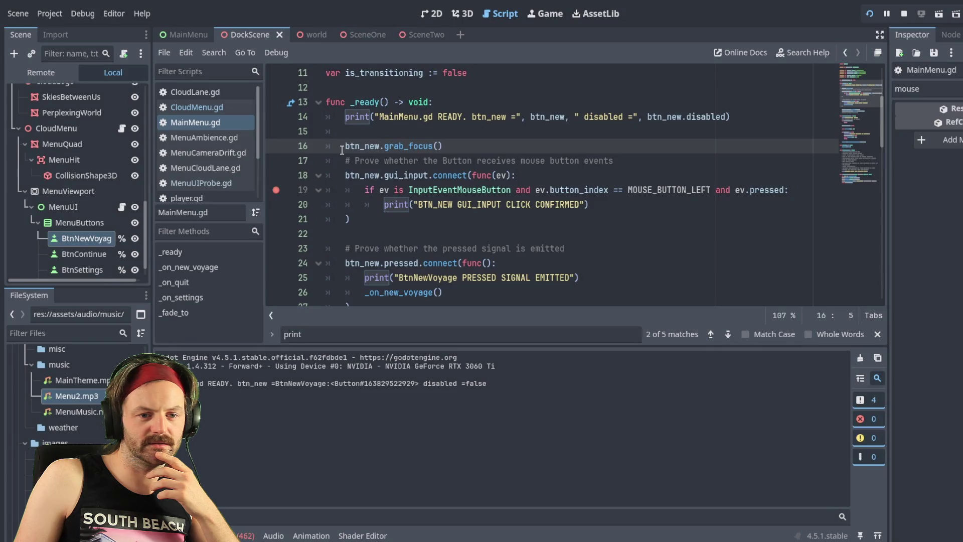
{"action": "left_click", "coordinate": [443, 176]}
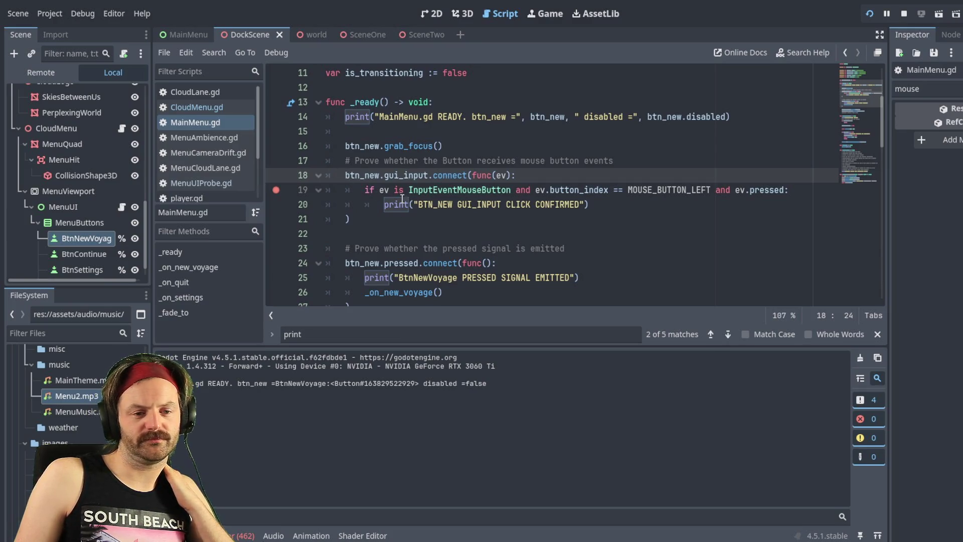
{"action": "left_click", "coordinate": [366, 193]}
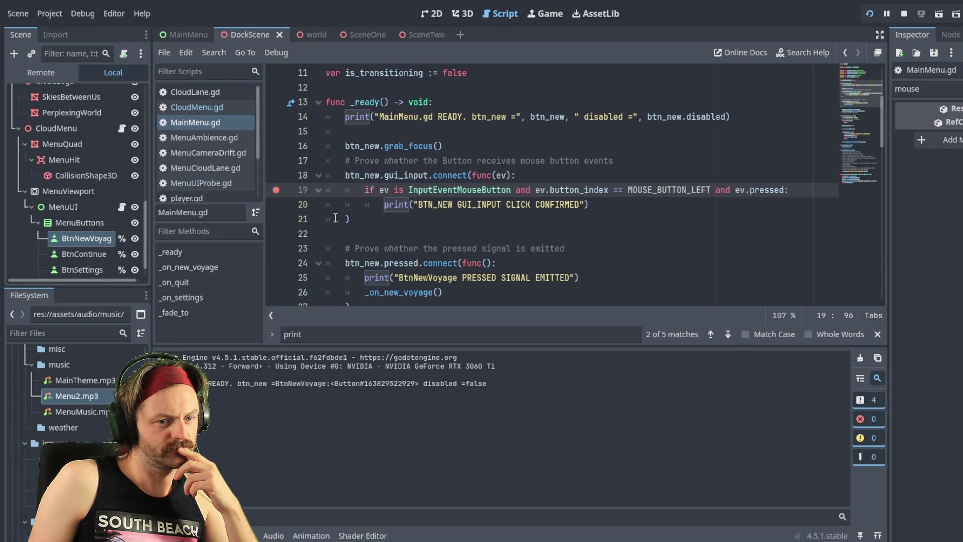
Move the breakpoint from line 19 up to line 18
{"action": "left_click", "coordinate": [276, 176]}
{"action": "left_click", "coordinate": [275, 190]}
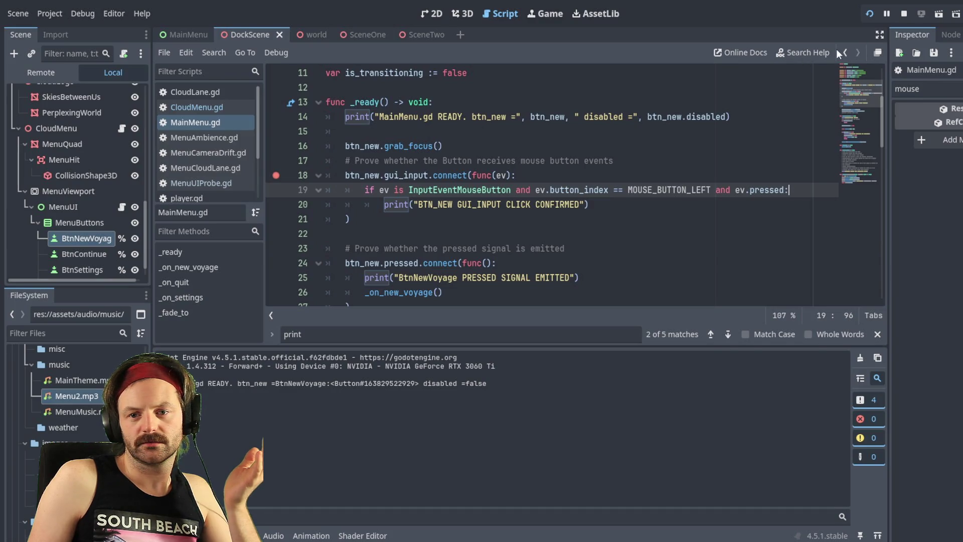
{"action": "left_click", "coordinate": [275, 189]}
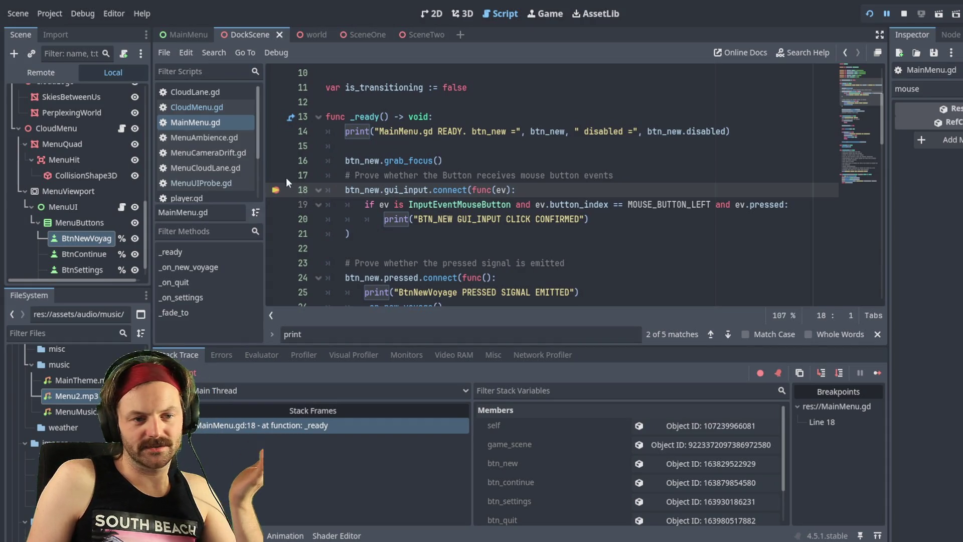
Toggle the line 18 breakpoint off, on and off, then select line 19's mouse-button condition
{"action": "left_click", "coordinate": [275, 190]}
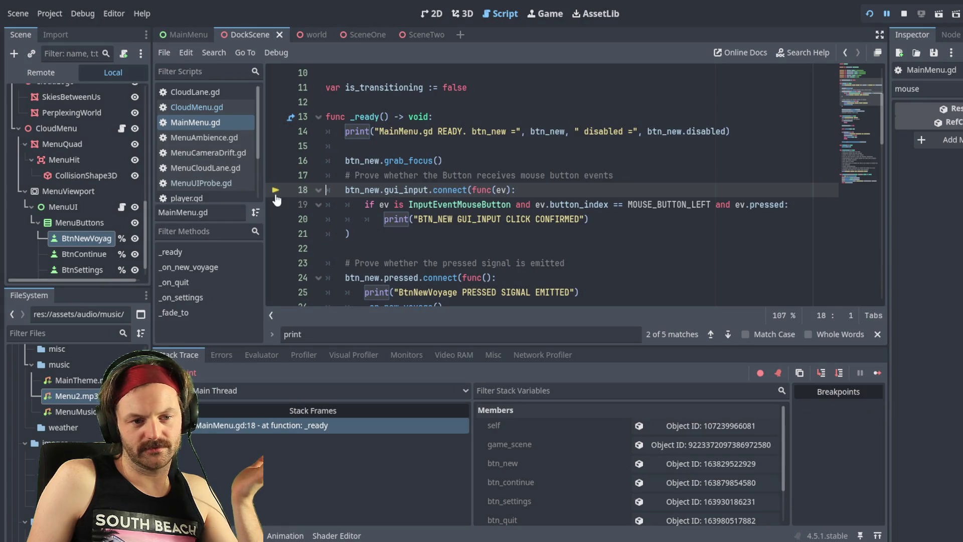
{"action": "left_click", "coordinate": [276, 190]}
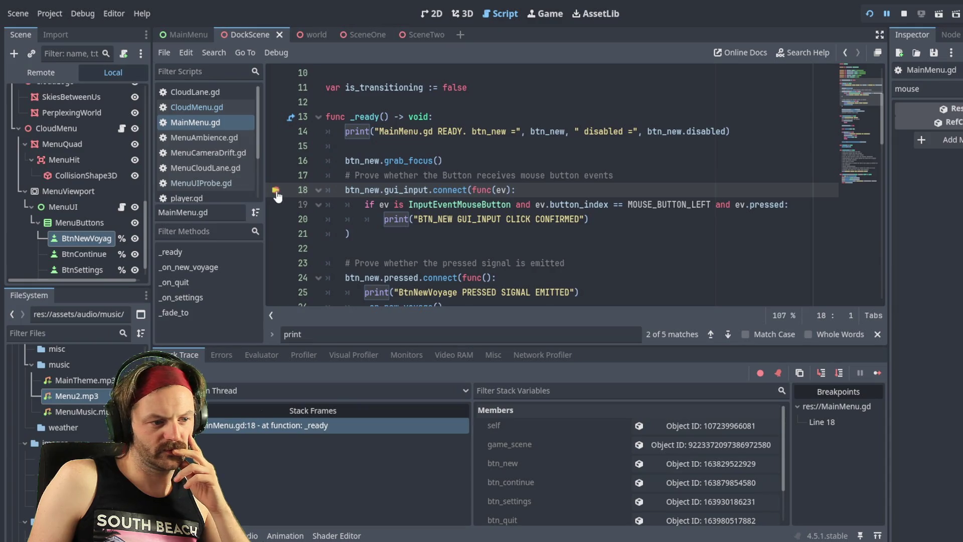
{"action": "left_click", "coordinate": [275, 190]}
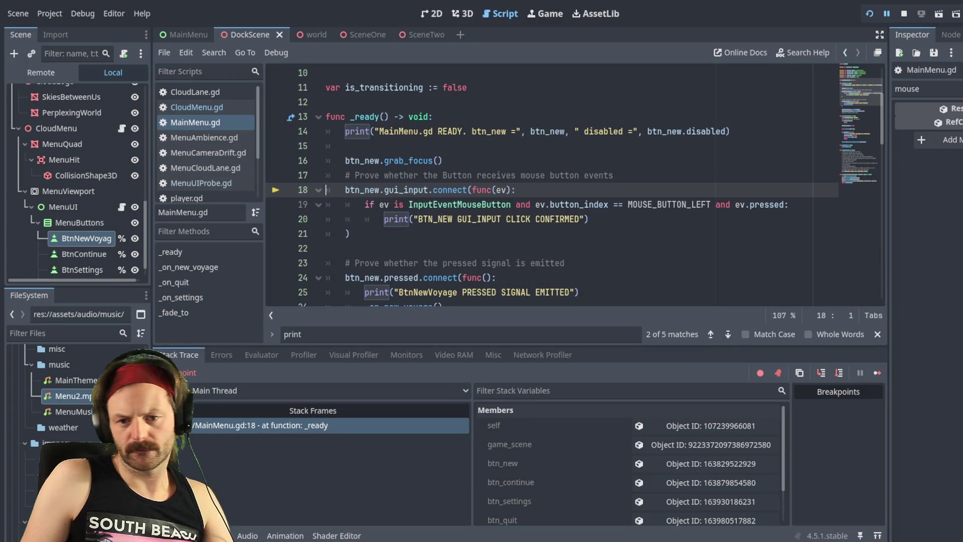
{"action": "left_click_drag", "start_coordinate": [788, 204], "coordinate": [365, 204]}
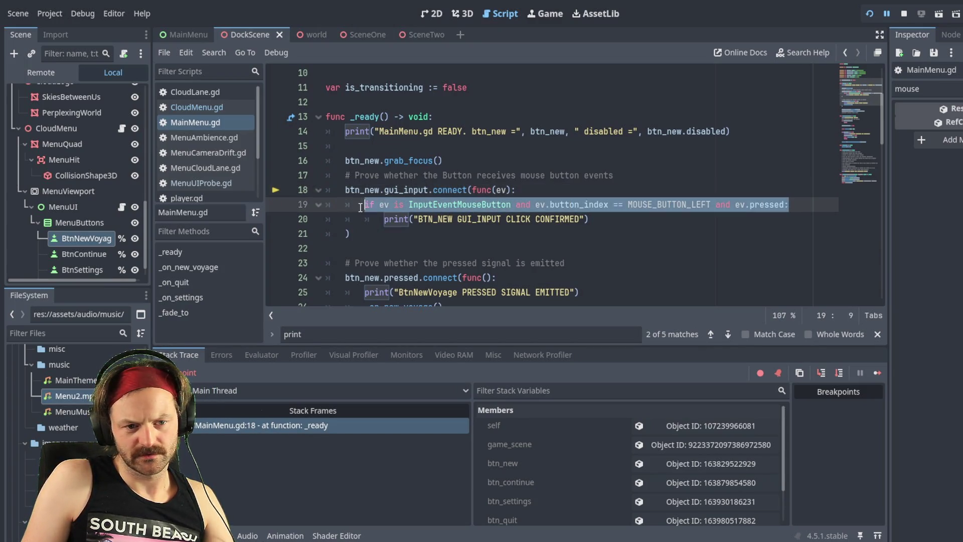
{"action": "left_click", "coordinate": [452, 210]}
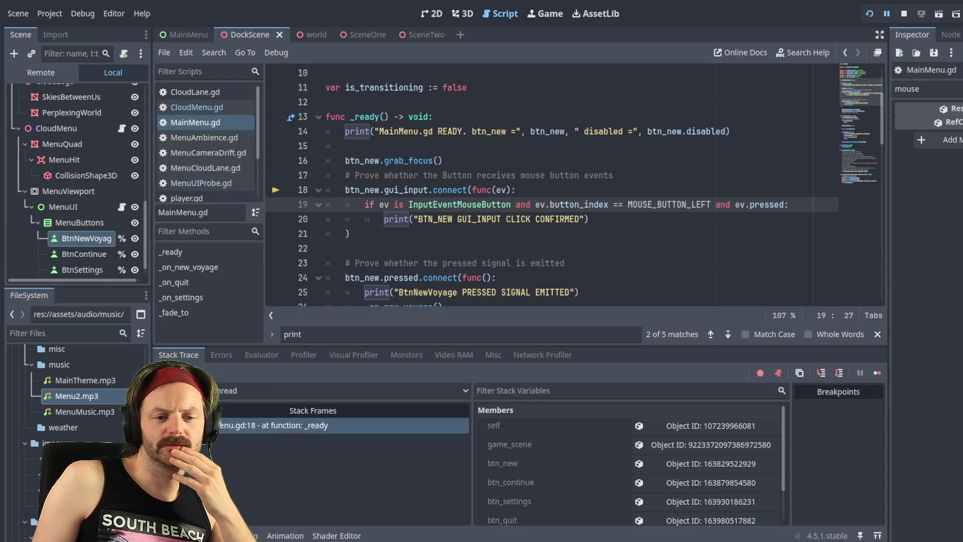
{"action": "scroll", "coordinate": [574, 186], "scroll_direction": "down", "scroll_amount": 1}
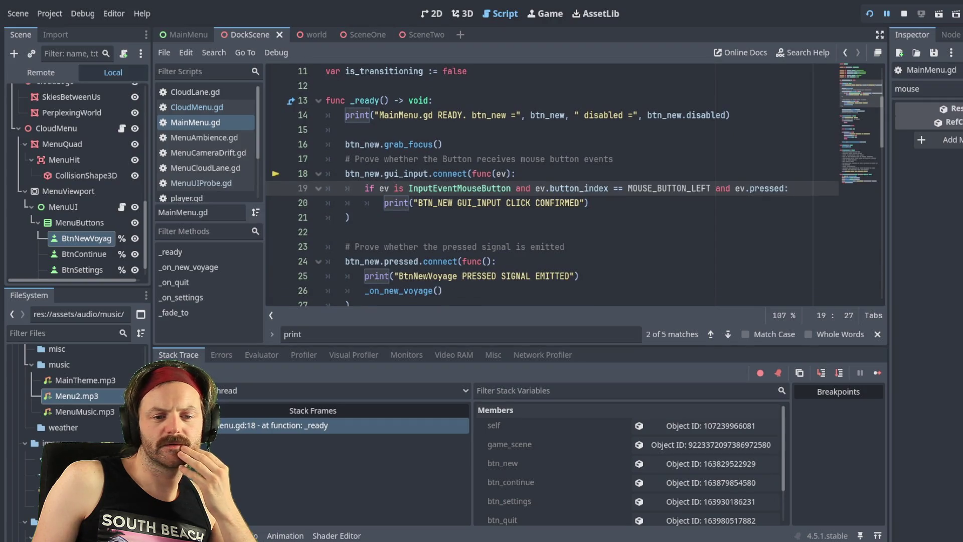
{"action": "scroll", "coordinate": [575, 185], "scroll_direction": "down", "scroll_amount": 5}
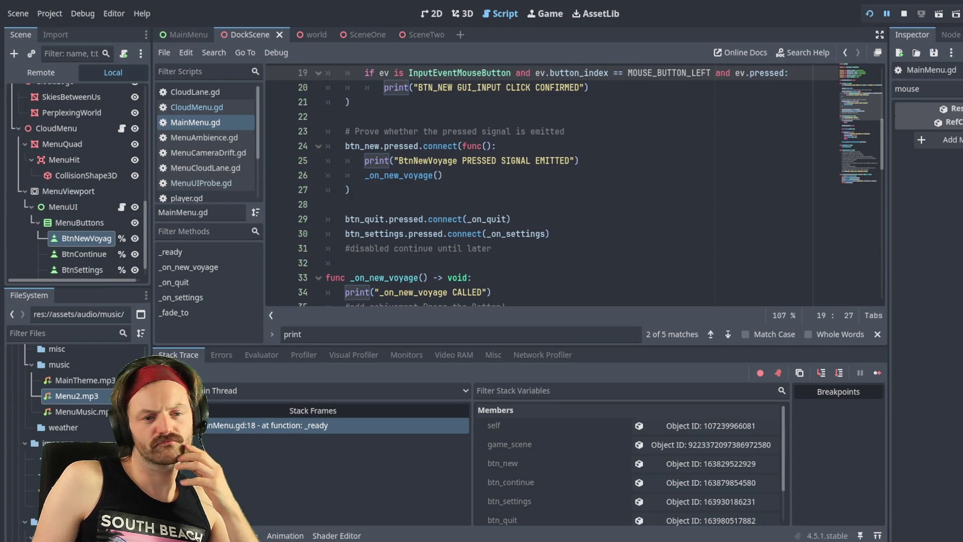
{"action": "scroll", "coordinate": [575, 185], "scroll_direction": "up", "scroll_amount": 3}
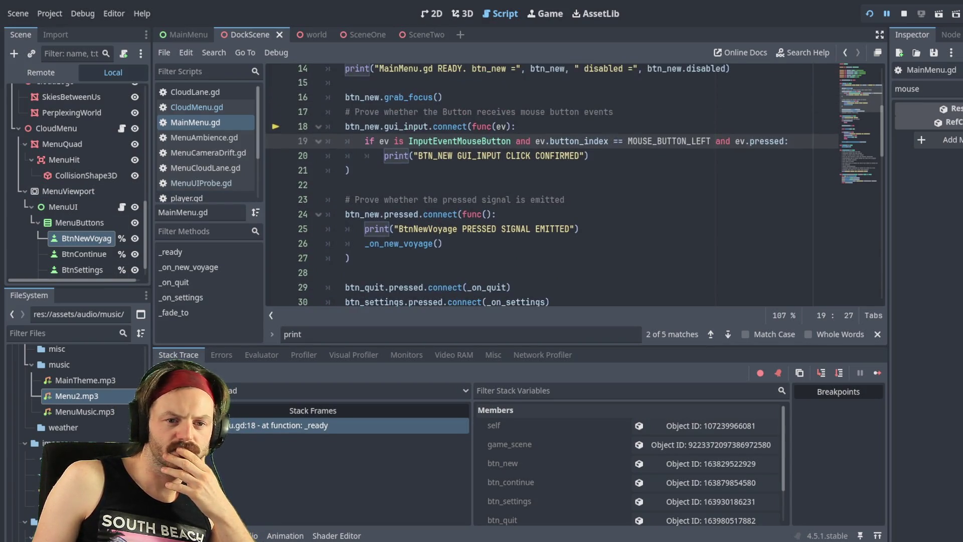
{"action": "scroll", "coordinate": [575, 185], "scroll_direction": "down", "scroll_amount": 2}
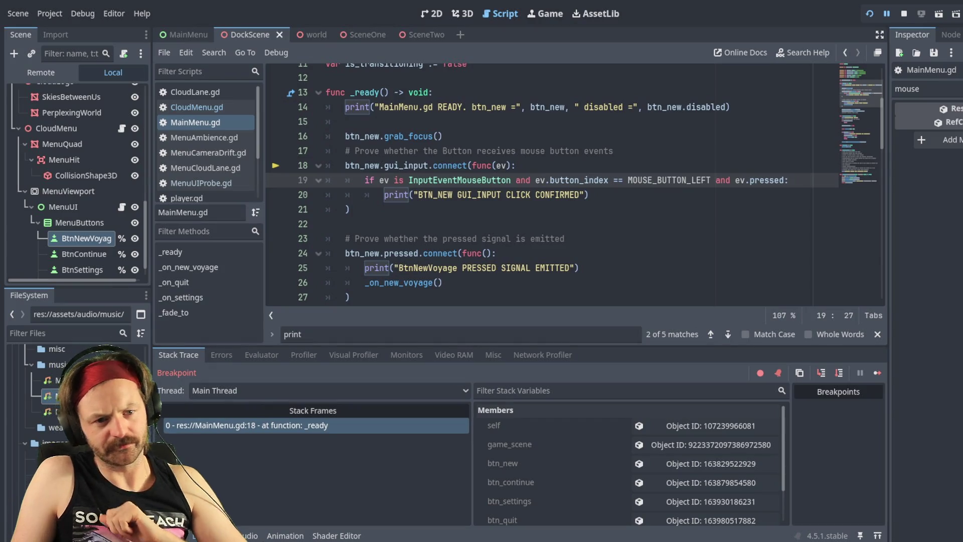
{"action": "scroll", "coordinate": [575, 185], "scroll_direction": "up", "scroll_amount": 2}
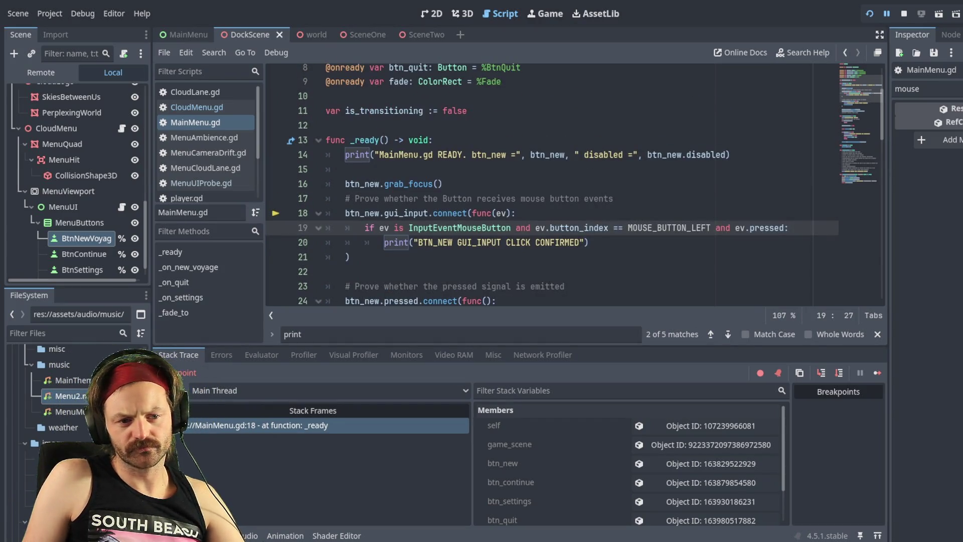
{"action": "scroll", "coordinate": [575, 185], "scroll_direction": "down", "scroll_amount": 2}
{"action": "scroll", "coordinate": [758, 171], "scroll_direction": "down", "scroll_amount": 1}
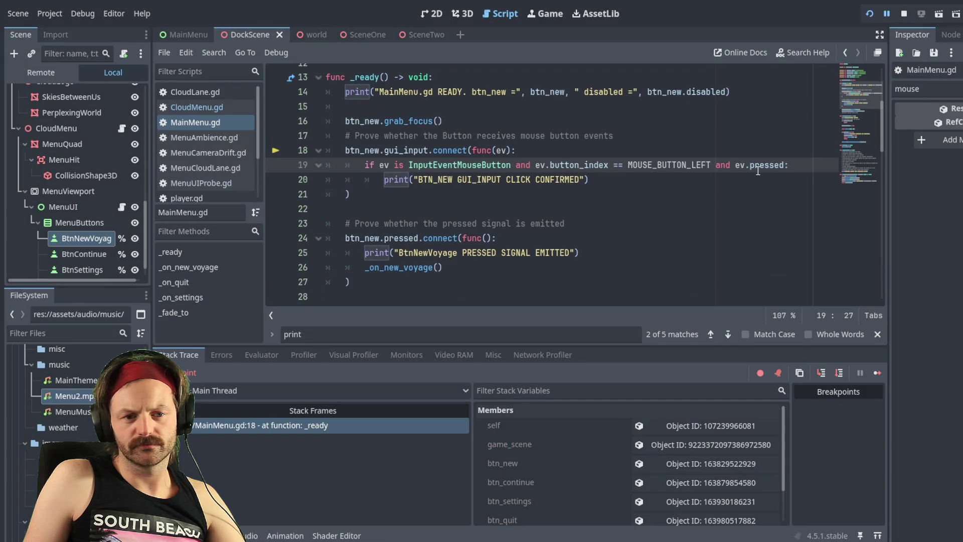
{"action": "left_click", "coordinate": [758, 171]}
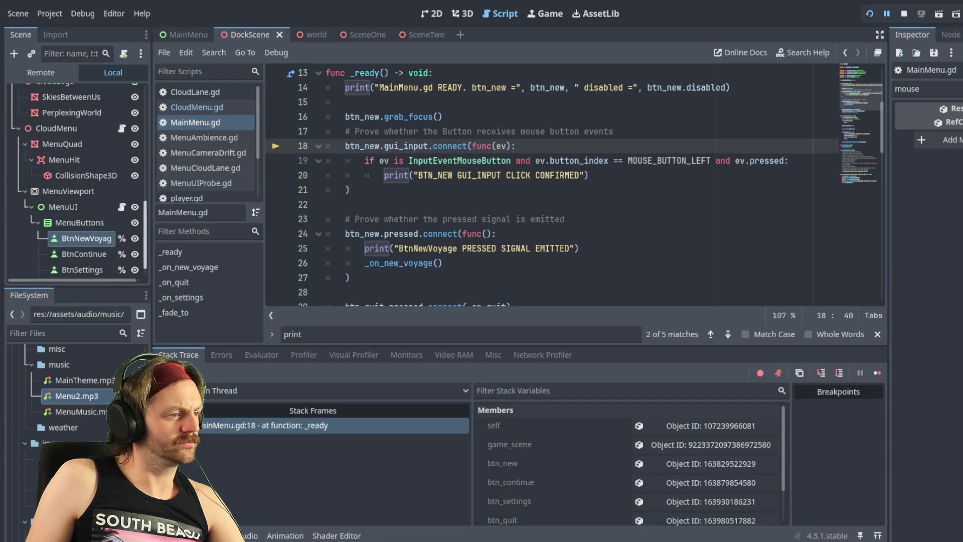
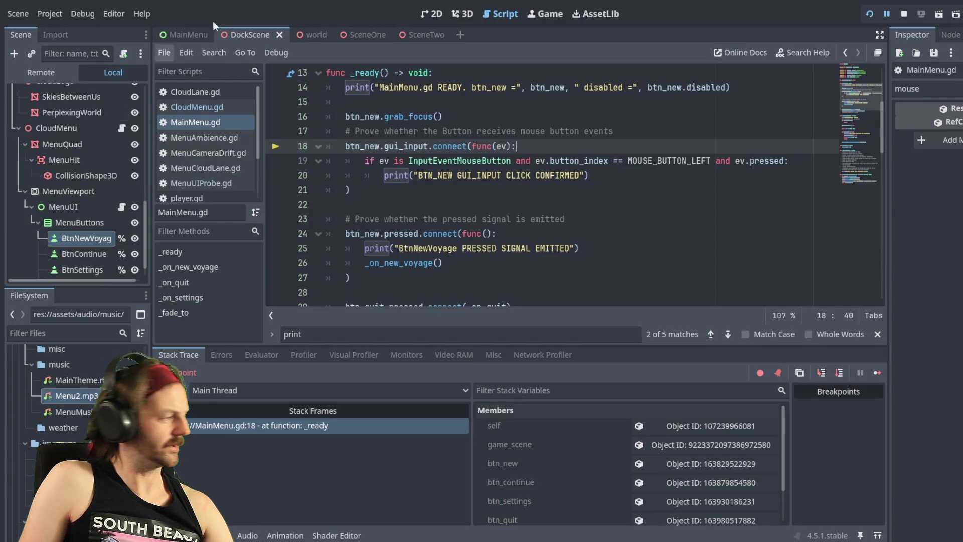
Toggle a breakpoint on line 15 on and off, then stop the paused debug session
{"action": "left_click", "coordinate": [275, 102]}
{"action": "left_click", "coordinate": [276, 102]}
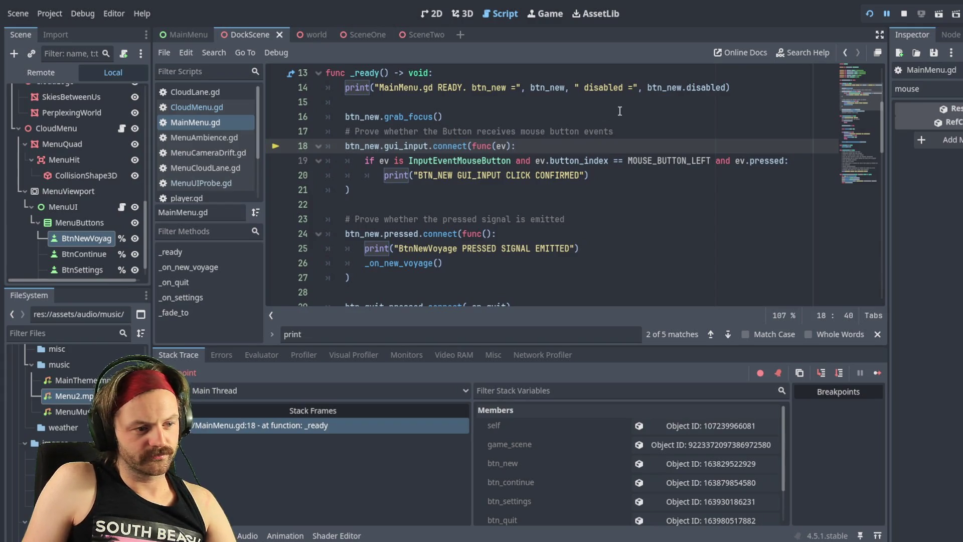
{"action": "left_click", "coordinate": [901, 14]}
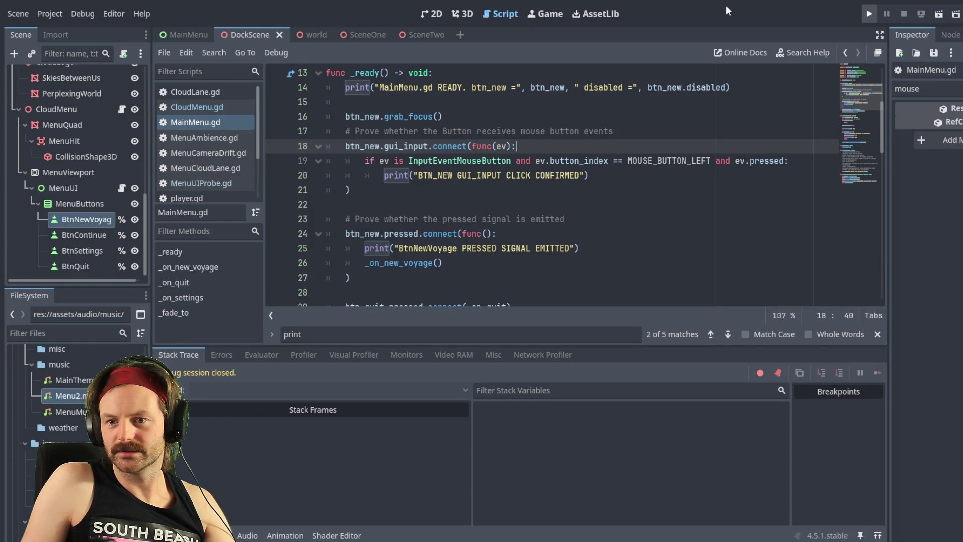
{"action": "left_click", "coordinate": [276, 263]}
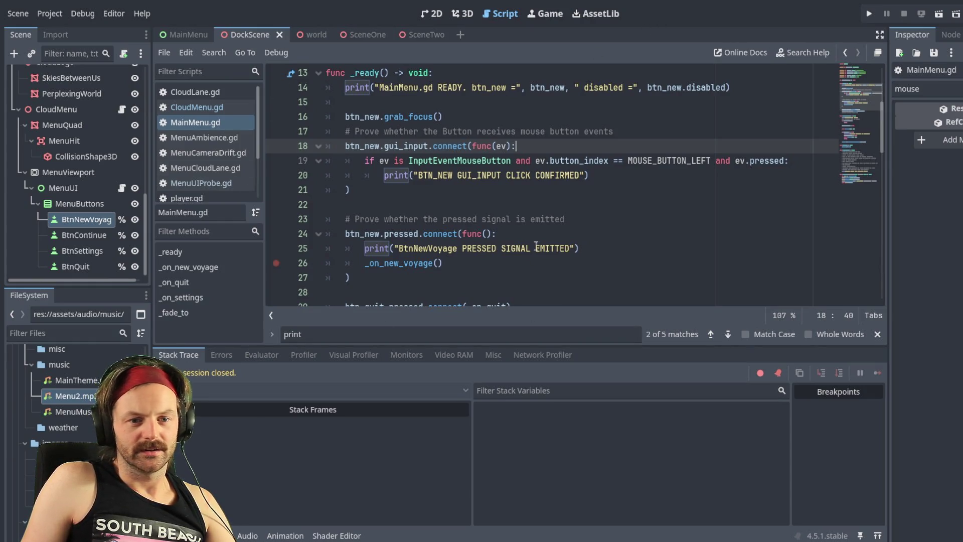
{"action": "left_click", "coordinate": [588, 175]}
{"action": "left_click", "coordinate": [496, 234]}
{"action": "key", "text": "Up"}
{"action": "key", "text": "Up"}
{"action": "key", "text": "Up"}
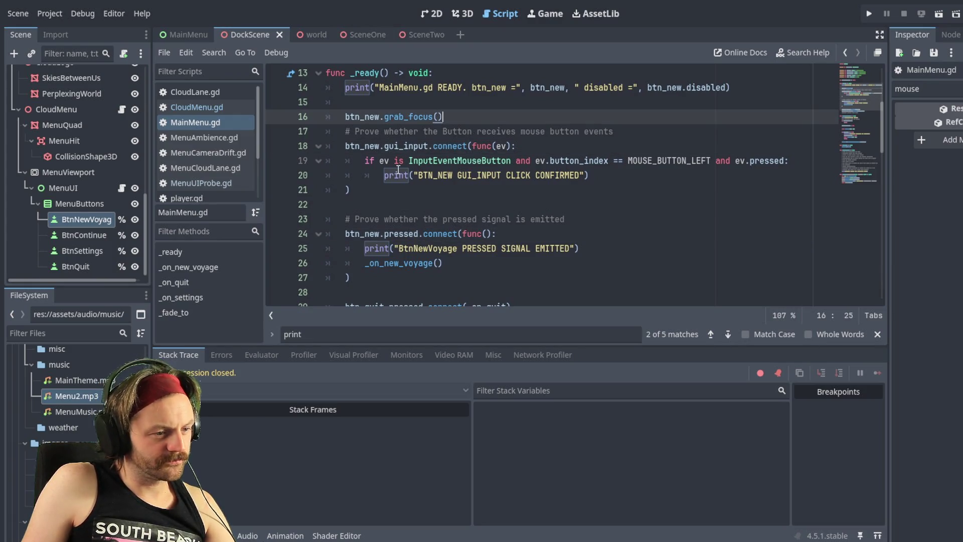
{"action": "left_click", "coordinate": [276, 204]}
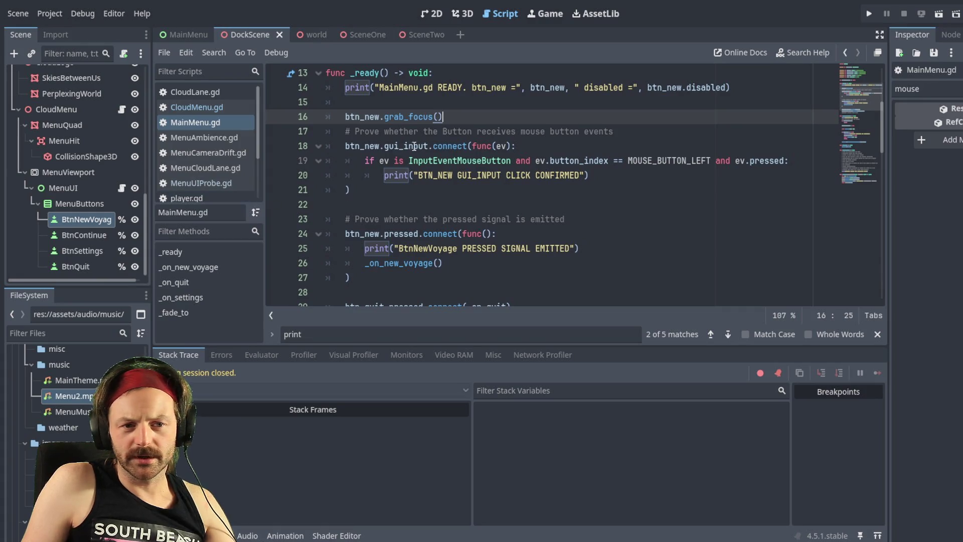
{"action": "scroll", "coordinate": [394, 151], "scroll_direction": "up", "scroll_amount": 2}
{"action": "scroll", "coordinate": [389, 138], "scroll_direction": "down", "scroll_amount": 1}
{"action": "scroll", "coordinate": [387, 135], "scroll_direction": "down", "scroll_amount": 1}
{"action": "scroll", "coordinate": [377, 190], "scroll_direction": "up", "scroll_amount": 1}
{"action": "scroll", "coordinate": [366, 230], "scroll_direction": "down", "scroll_amount": 1}
{"action": "scroll", "coordinate": [357, 260], "scroll_direction": "down", "scroll_amount": 3}
{"action": "scroll", "coordinate": [401, 225], "scroll_direction": "up", "scroll_amount": 2}
{"action": "scroll", "coordinate": [441, 191], "scroll_direction": "down", "scroll_amount": 2}
{"action": "scroll", "coordinate": [452, 161], "scroll_direction": "up", "scroll_amount": 4}
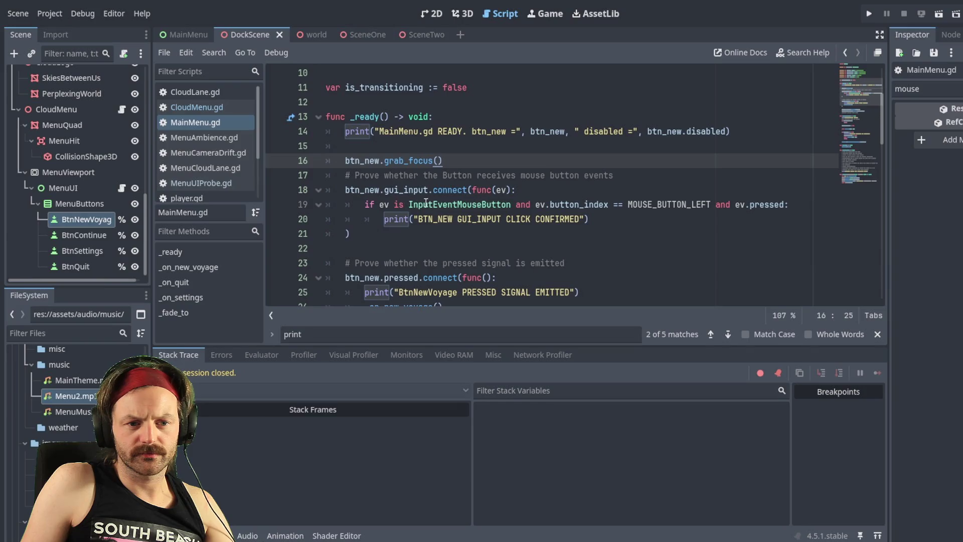
{"action": "scroll", "coordinate": [426, 202], "scroll_direction": "down", "scroll_amount": 2}
{"action": "scroll", "coordinate": [461, 181], "scroll_direction": "up", "scroll_amount": 2}
{"action": "scroll", "coordinate": [478, 170], "scroll_direction": "up", "scroll_amount": 1}
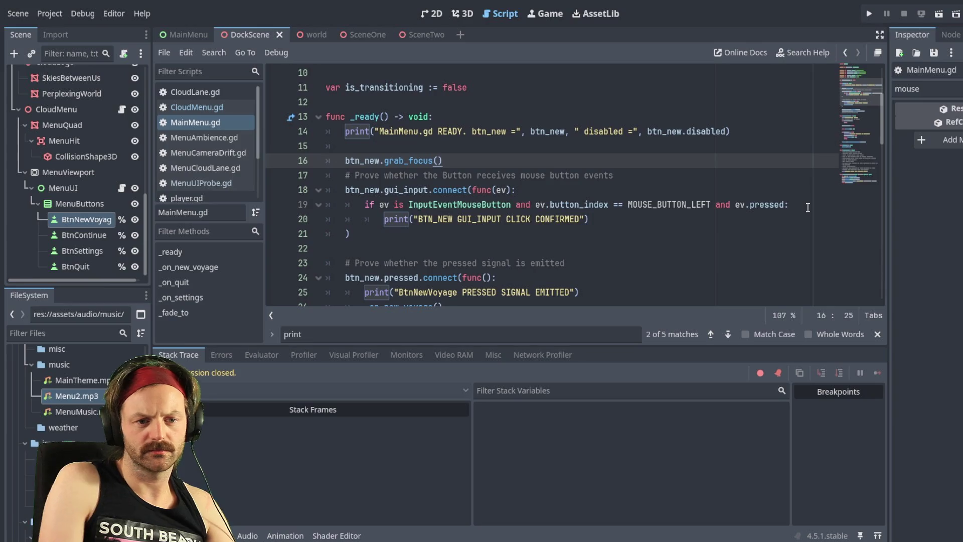
{"action": "key", "text": "Down"}
{"action": "key", "text": "End"}
{"action": "key", "text": "Return"}
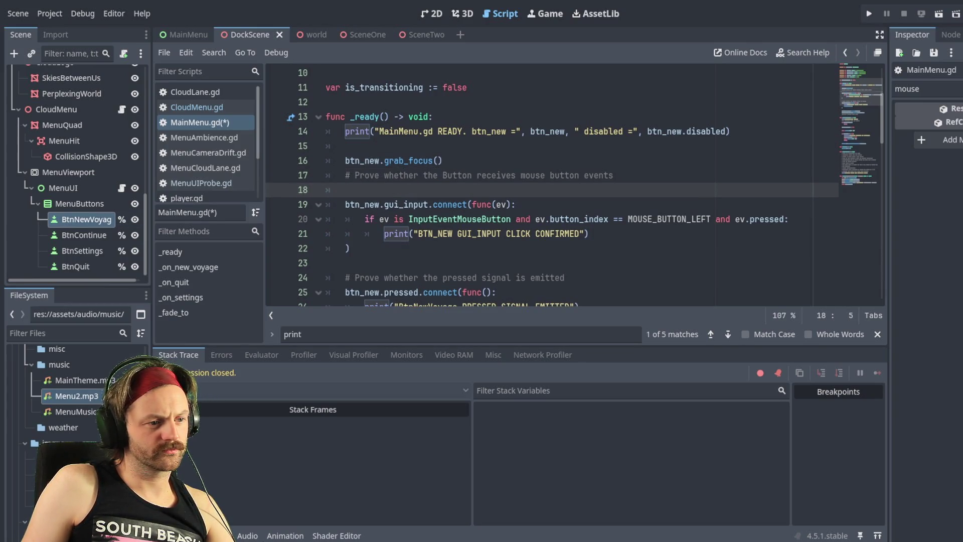
{"action": "type", "text": "func"}
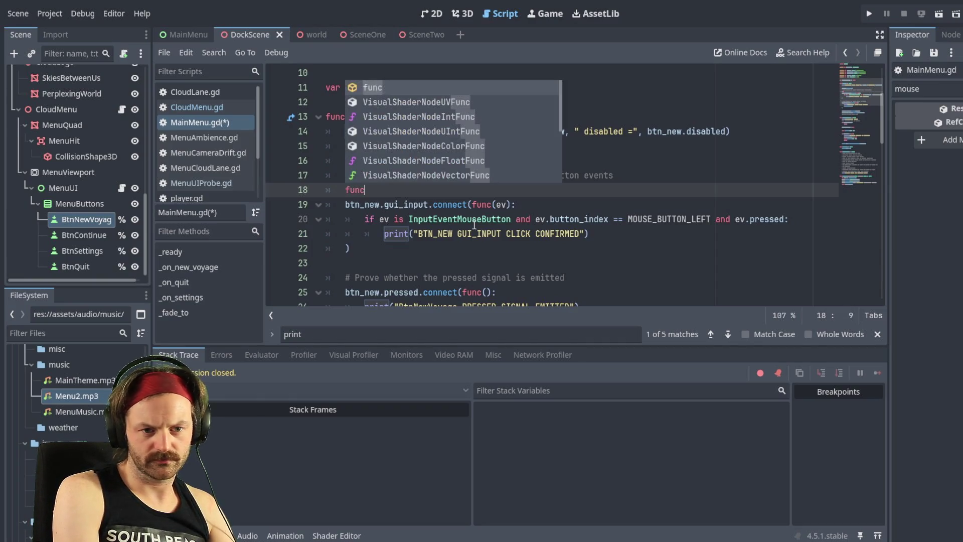
{"action": "type", "text": " _"}
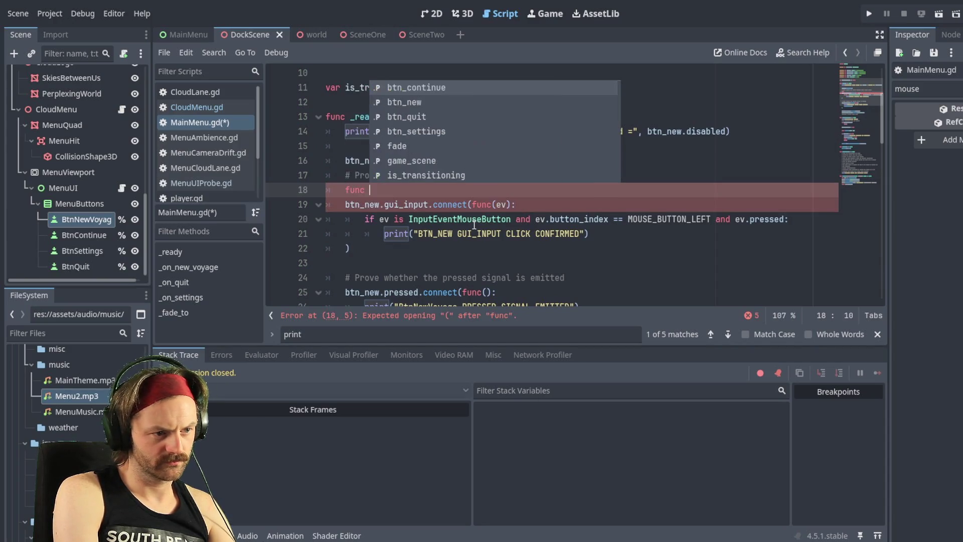
{"action": "type", "text": "pr"}
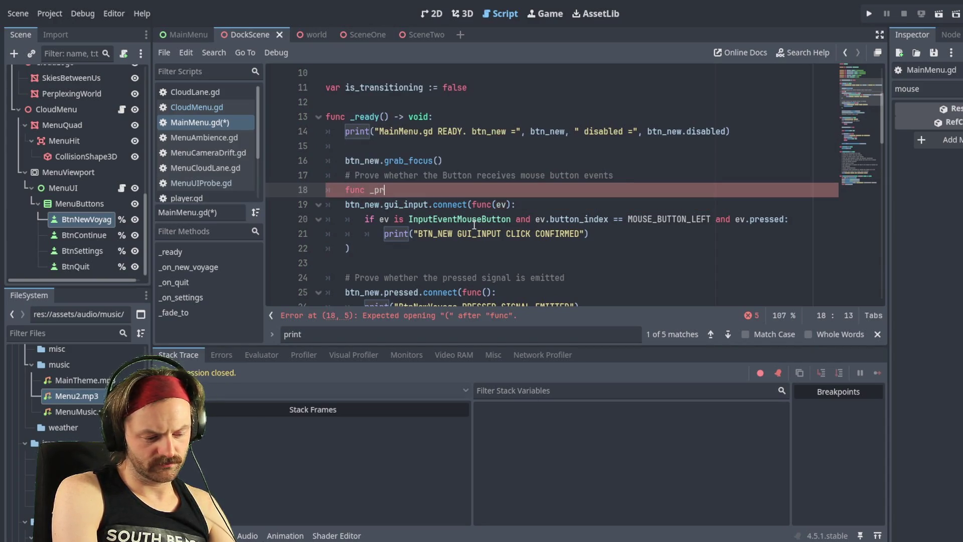
{"action": "type", "text": "ocess"}
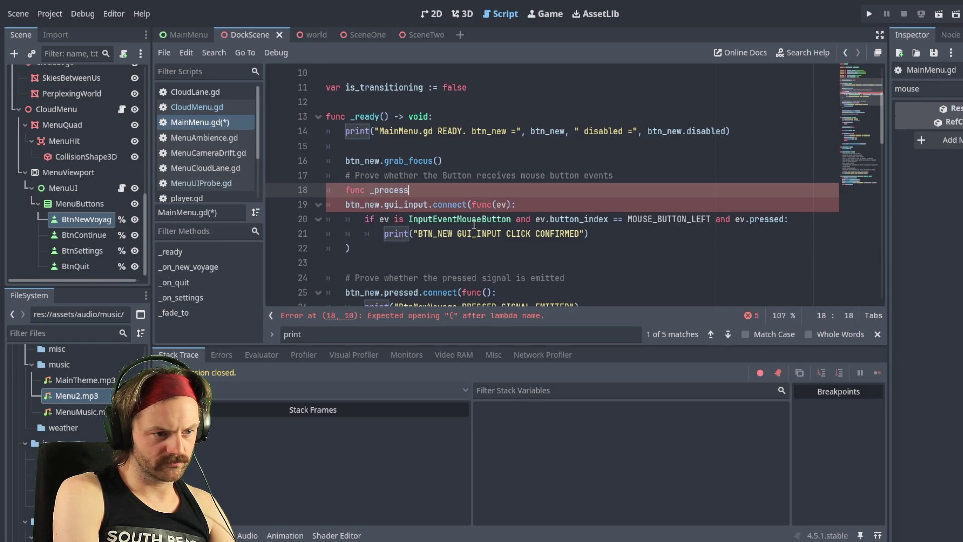
{"action": "type", "text": "( -> v"}
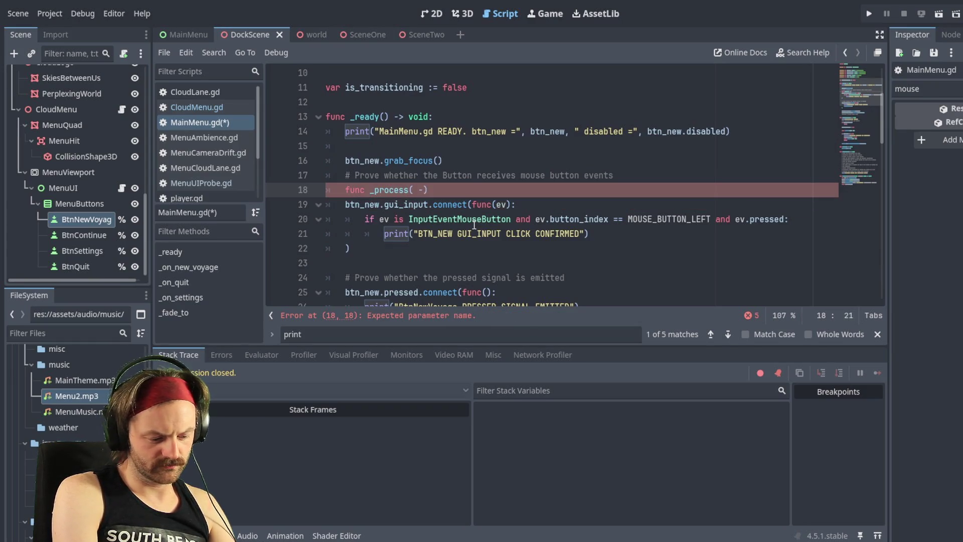
{"action": "type", "text": "oid"}
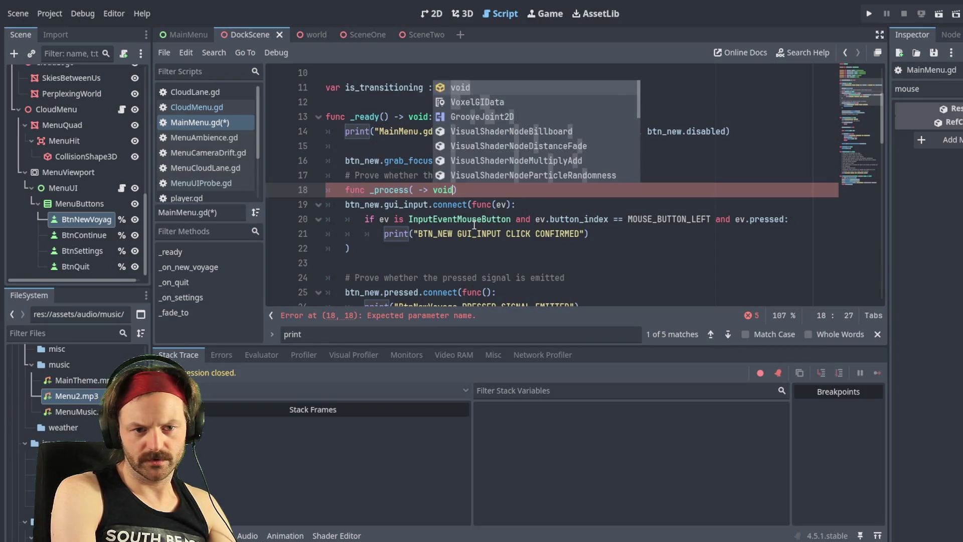
{"action": "key", "text": "BackSpace"}
{"action": "key", "text": "BackSpace"}
{"action": "key", "text": "BackSpace"}
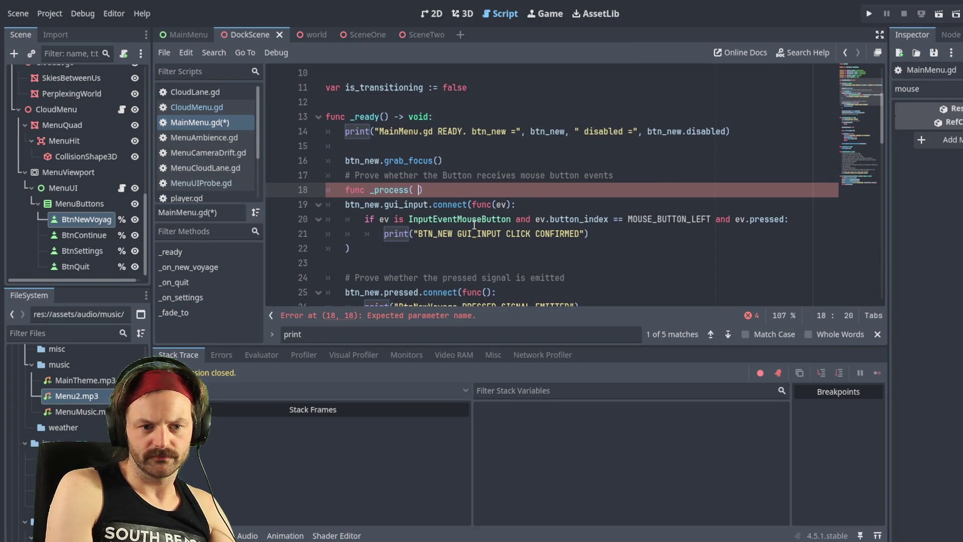
{"action": "type", "text": ") -<"}
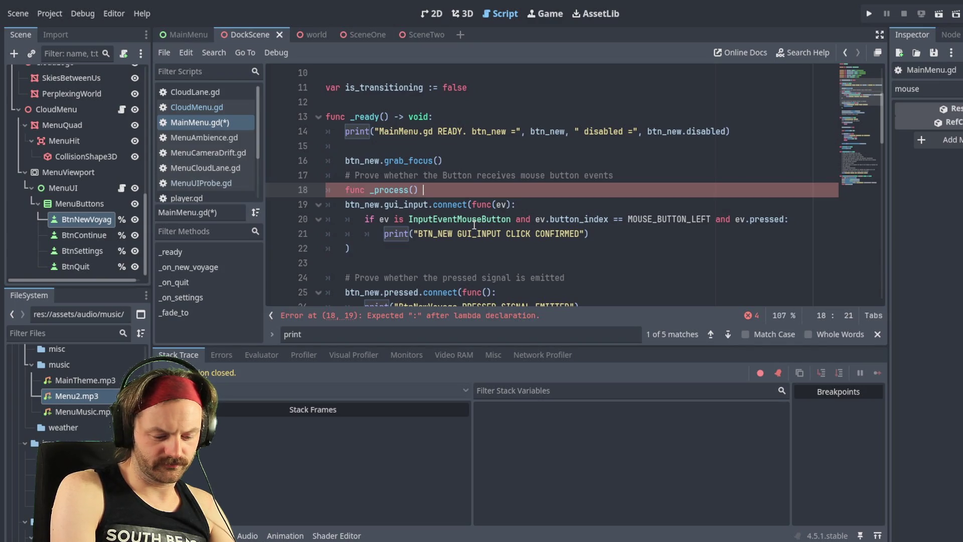
{"action": "key", "text": "BackSpace"}
{"action": "type", "text": "> void"}
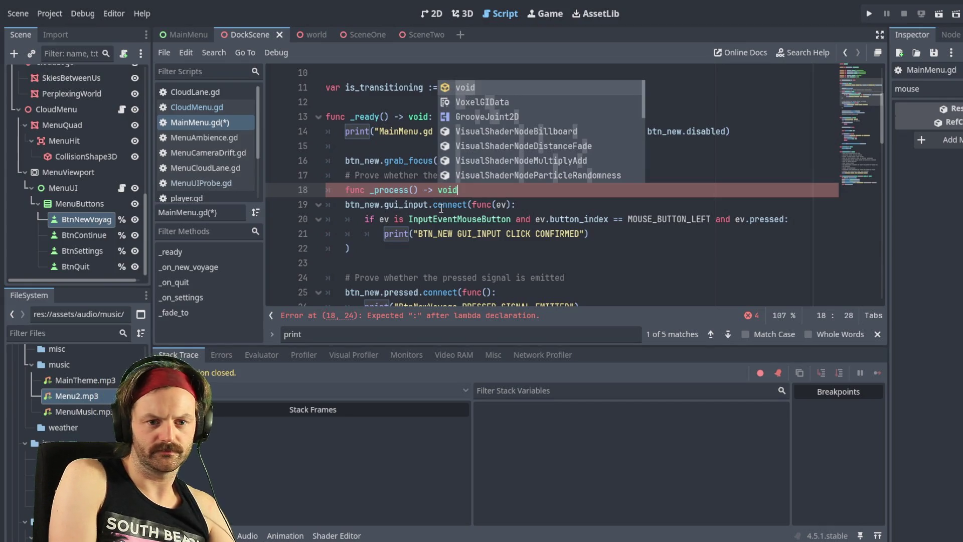
{"action": "type", "text": ":"}
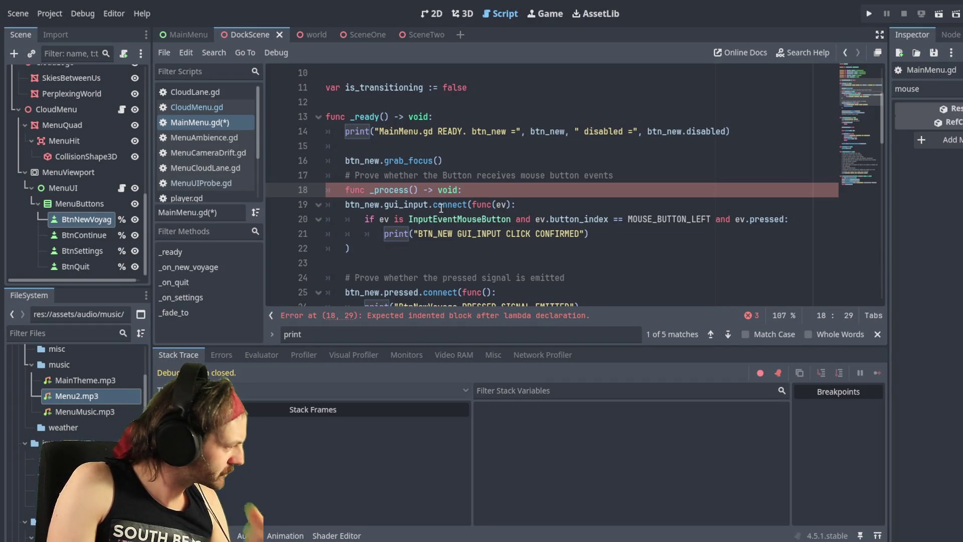
{"action": "mouse_move", "coordinate": [462, 189]}
{"action": "left_mouse_down"}
{"action": "mouse_move", "coordinate": [316, 190]}
{"action": "mouse_move", "coordinate": [344, 190]}
{"action": "left_mouse_up"}
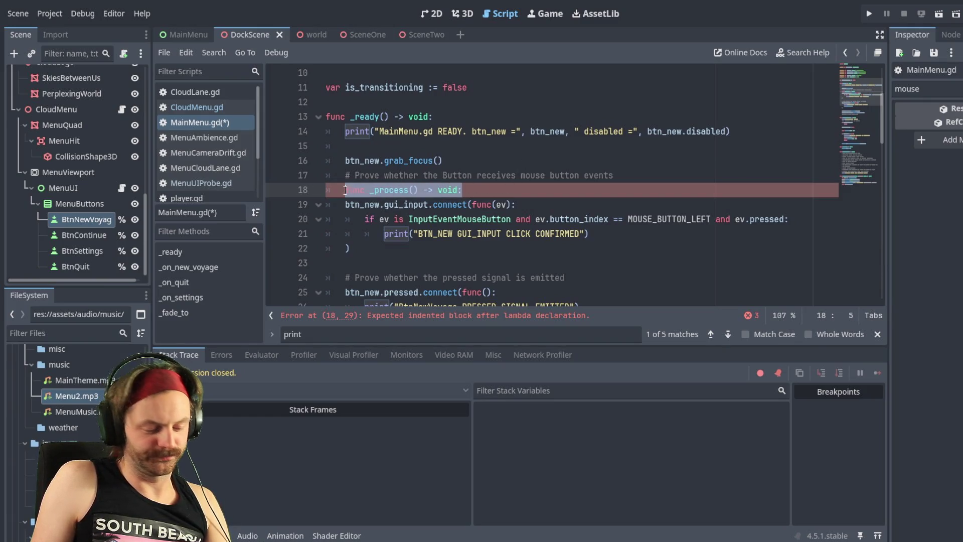
{"action": "key", "text": "BackSpace"}
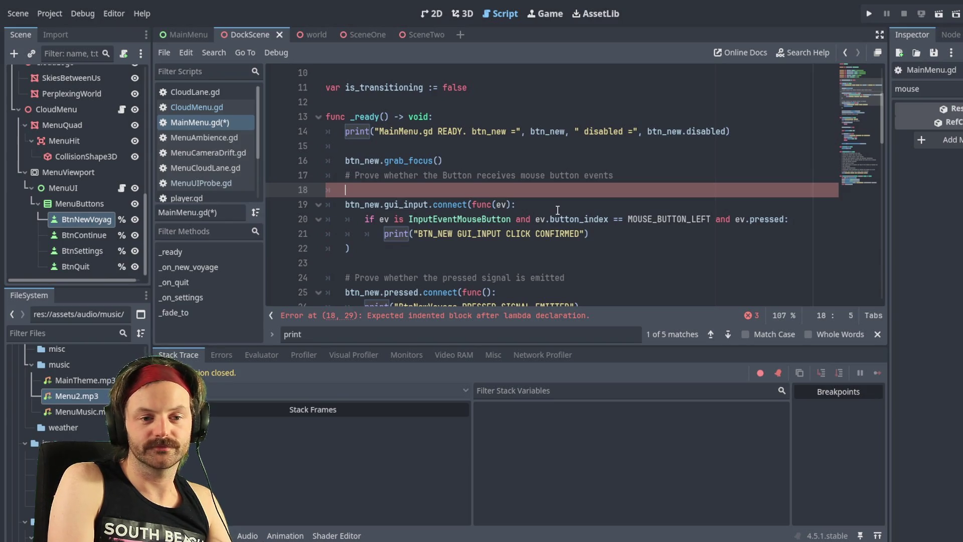
{"action": "key", "text": "BackSpace"}
{"action": "key", "text": "BackSpace"}
Place the caret on empty line 32 below the button signal connections in MainMenu.gd
{"action": "scroll", "coordinate": [418, 239], "scroll_direction": "down", "scroll_amount": 2}
{"action": "scroll", "coordinate": [411, 216], "scroll_direction": "up", "scroll_amount": 1}
{"action": "scroll", "coordinate": [406, 198], "scroll_direction": "down", "scroll_amount": 1}
{"action": "scroll", "coordinate": [383, 214], "scroll_direction": "down", "scroll_amount": 2}
{"action": "scroll", "coordinate": [450, 159], "scroll_direction": "up", "scroll_amount": 1}
{"action": "scroll", "coordinate": [450, 159], "scroll_direction": "up", "scroll_amount": 2}
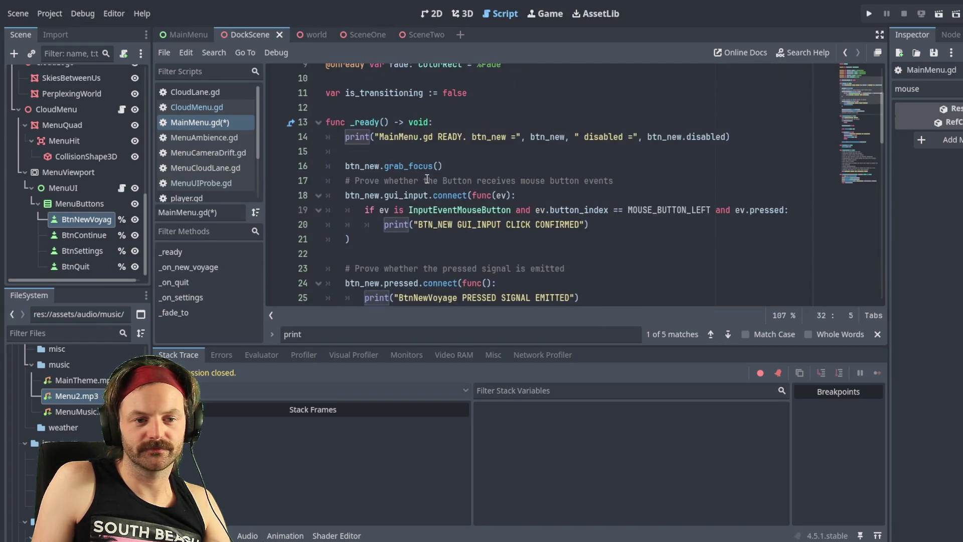
{"action": "scroll", "coordinate": [472, 190], "scroll_direction": "down", "scroll_amount": 3}
{"action": "left_click", "coordinate": [489, 216]}
{"action": "scroll", "coordinate": [582, 218], "scroll_direction": "down", "scroll_amount": 1}
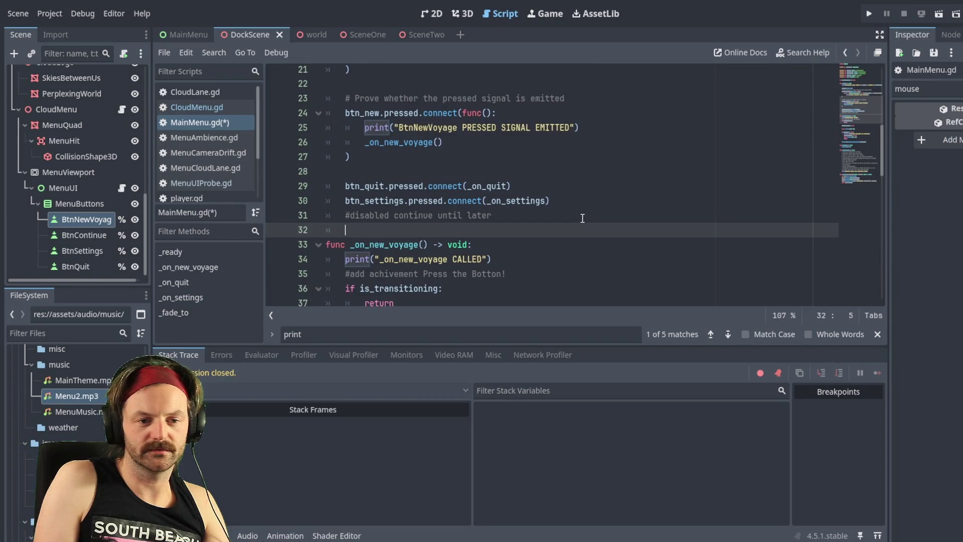
Insert blank lines above _on_new_voyage and write func _process() -> void: on line 33
{"action": "key", "text": "Return"}
{"action": "key", "text": "BackSpace"}
{"action": "key", "text": "Return"}
{"action": "key", "text": "Up"}
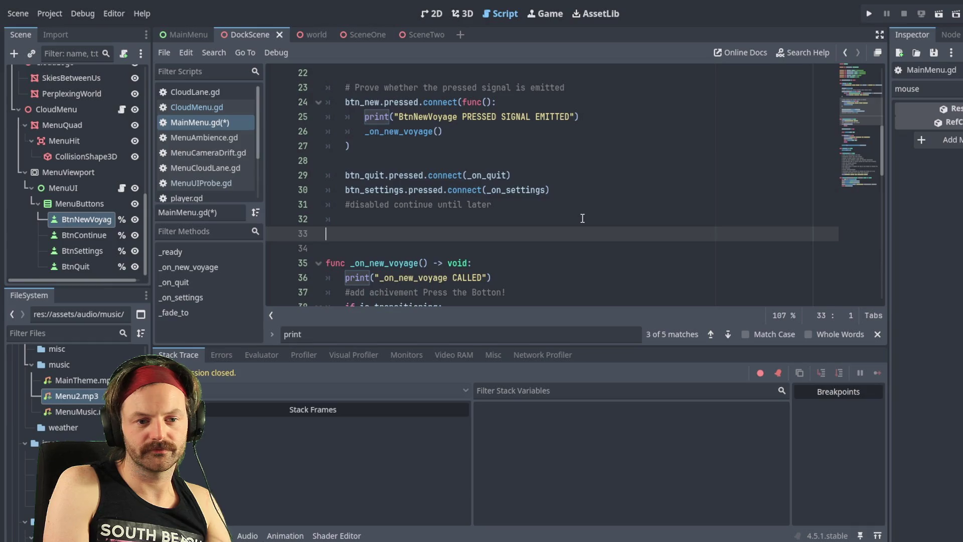
{"action": "type", "text": "func _process() -> void:"}
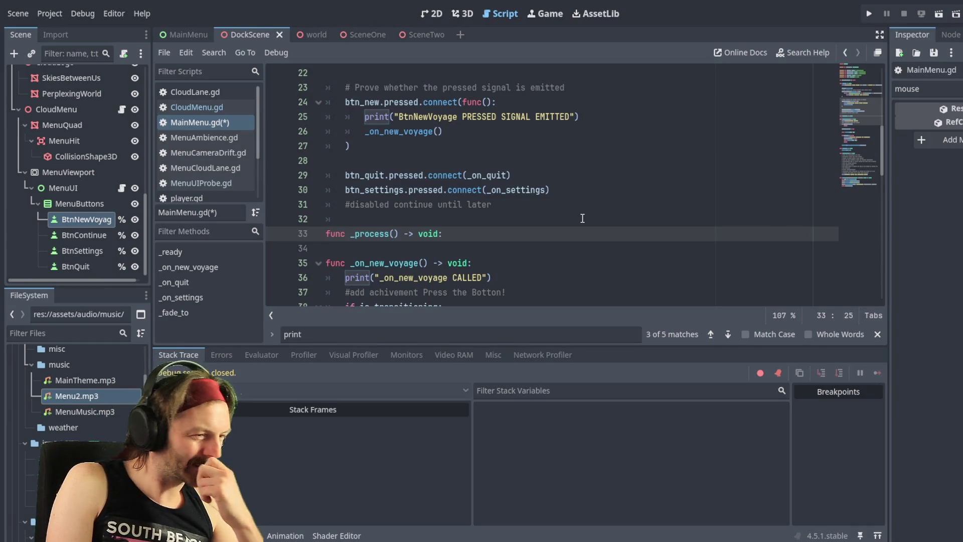